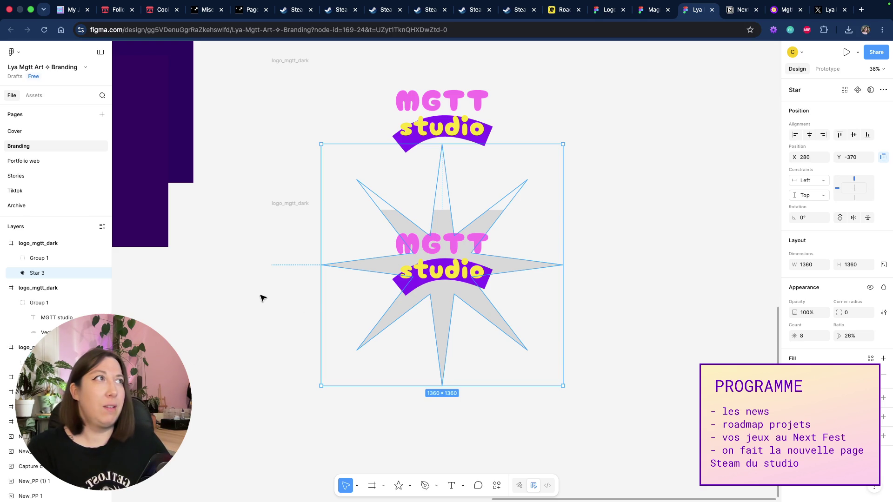
- Deselect Star 3 behind the MGTT studio logo and switch to the Steam sale page editor
click(270, 319)
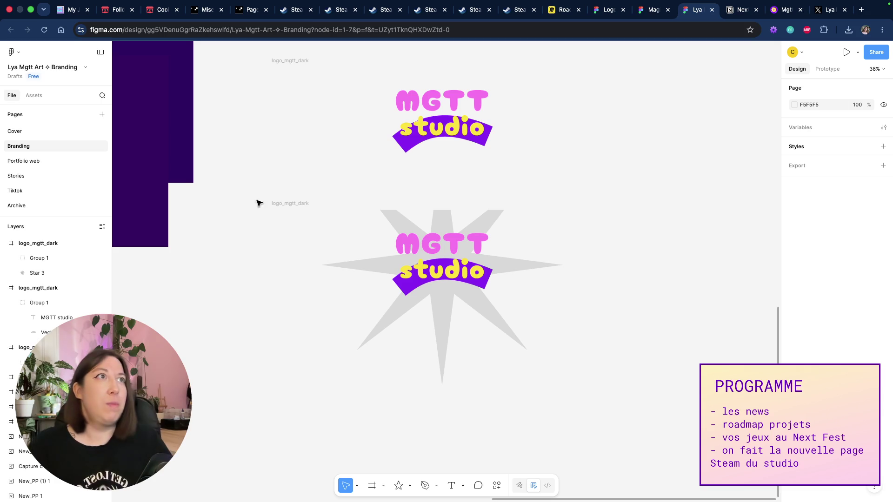
click(297, 9)
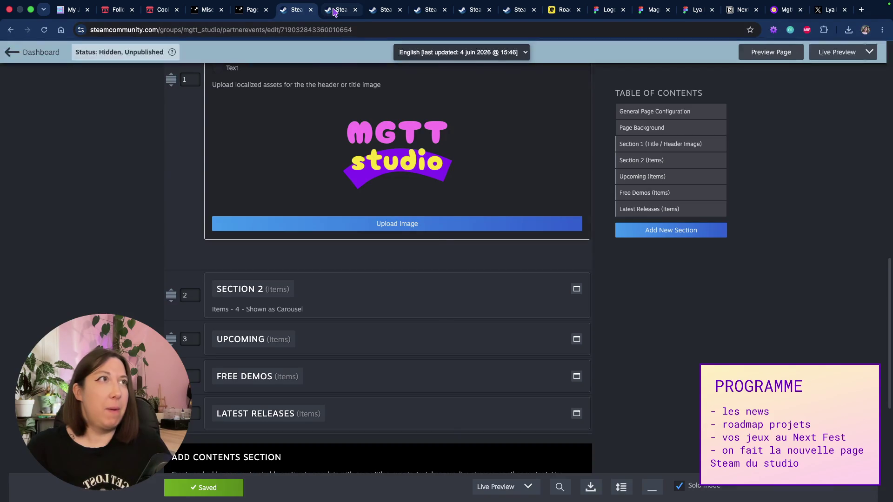
- Scroll through the MGTT studio sale page preview, then bring up the Critical Reflex publisher page
click(335, 10)
scroll(630, 277, down, 2)
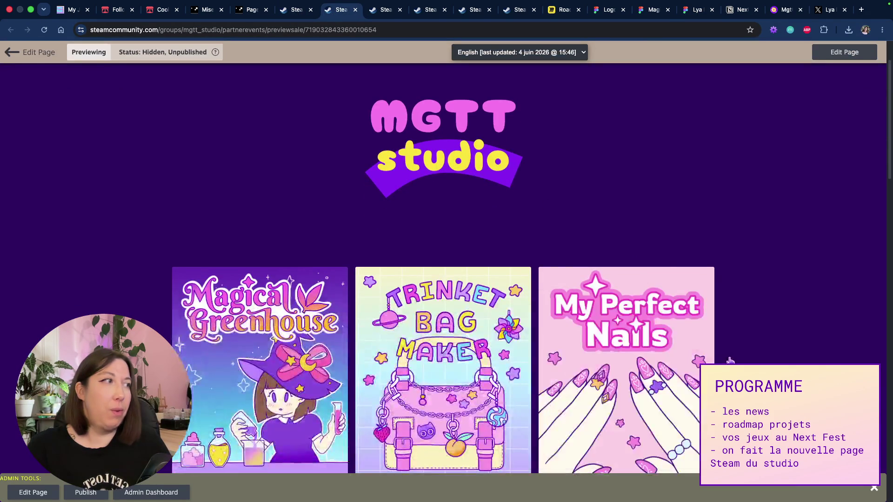
scroll(672, 325, down, 2)
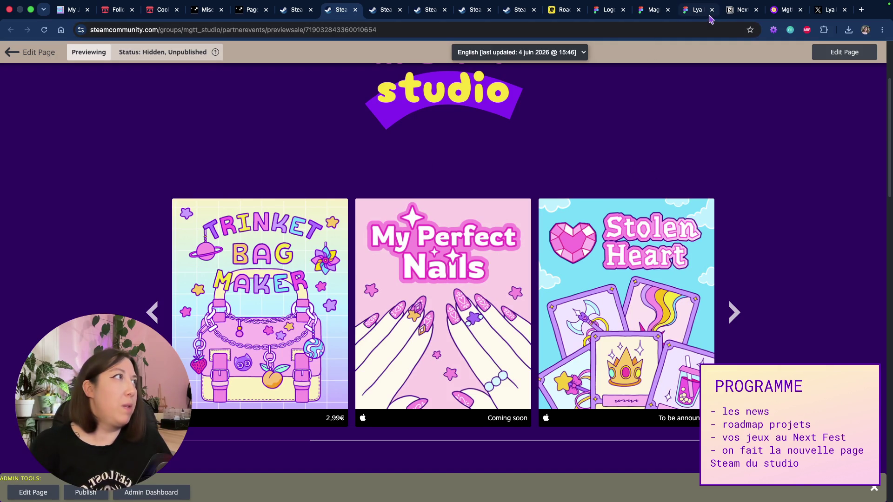
click(514, 9)
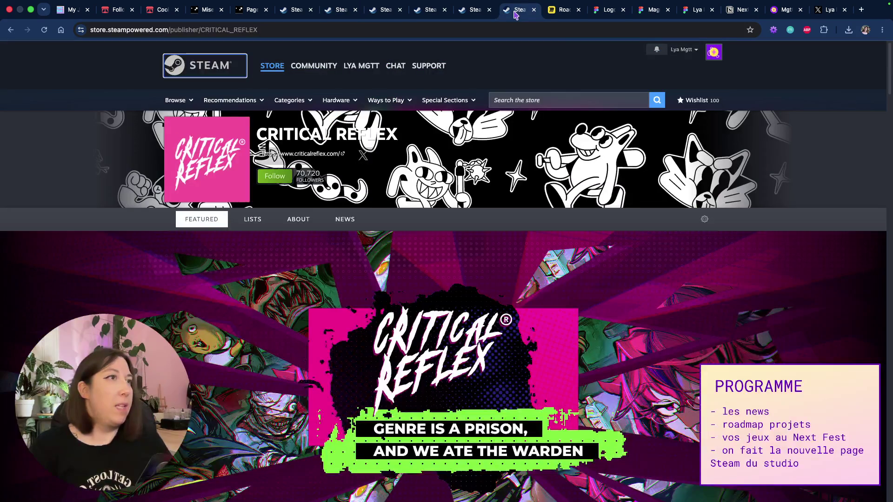
- Search the store for 'kaz', browse KAZ's store page in a new tab, then return to Figma
click(557, 100)
text(kaz)
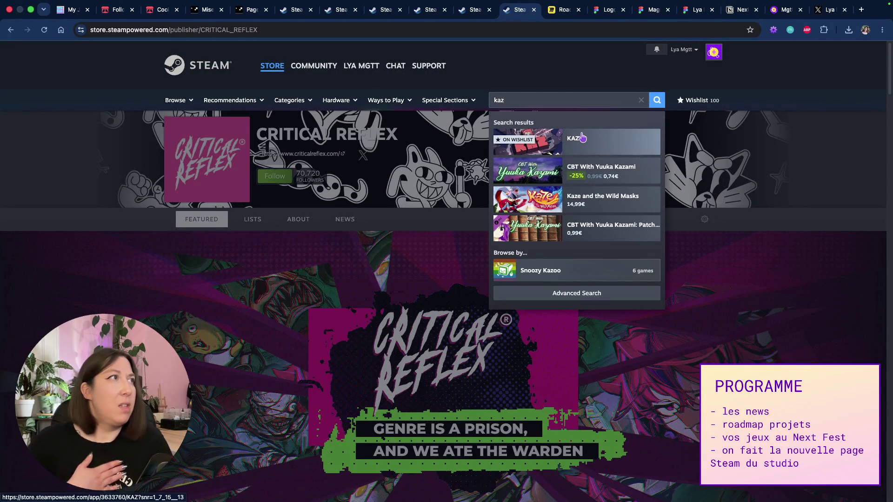
middle_click(574, 138)
click(536, 13)
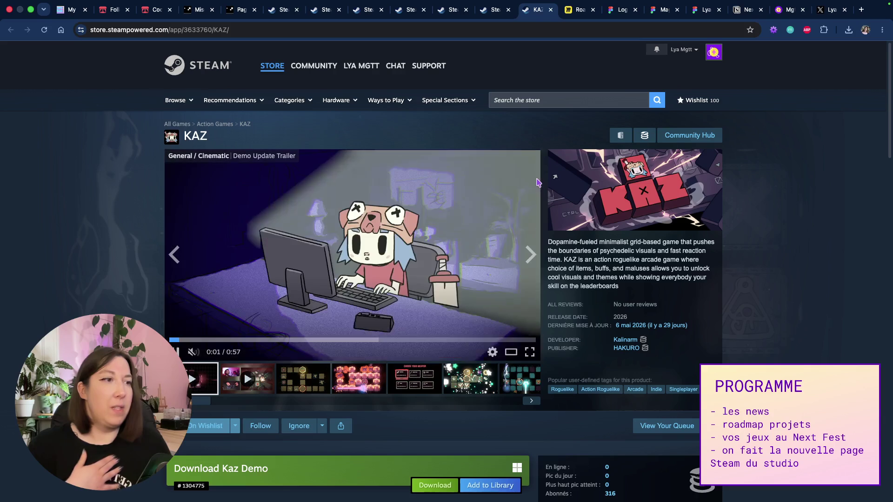
scroll(542, 177, down, 1)
scroll(542, 176, down, 1)
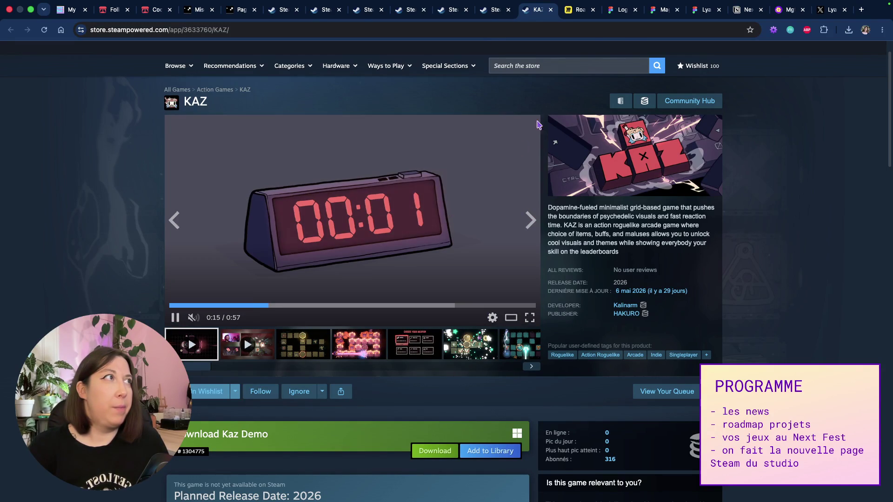
click(703, 14)
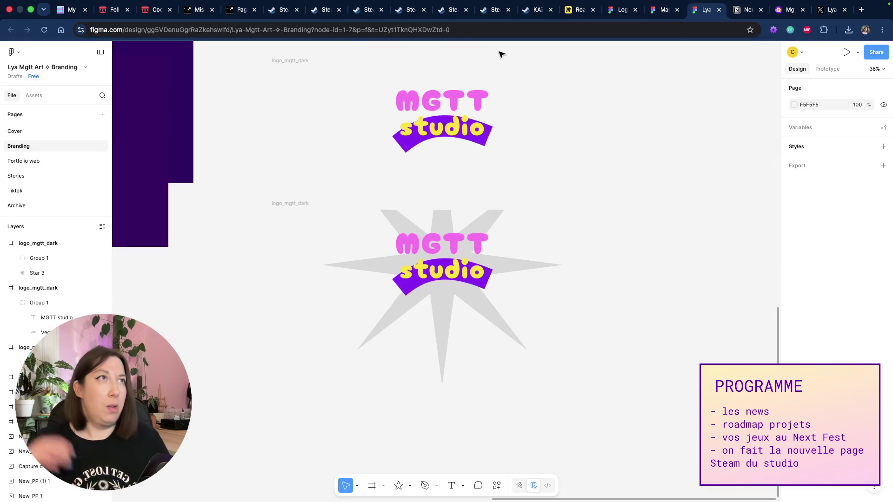
- Switch from the sale page editor to its preview and scroll through it
click(279, 11)
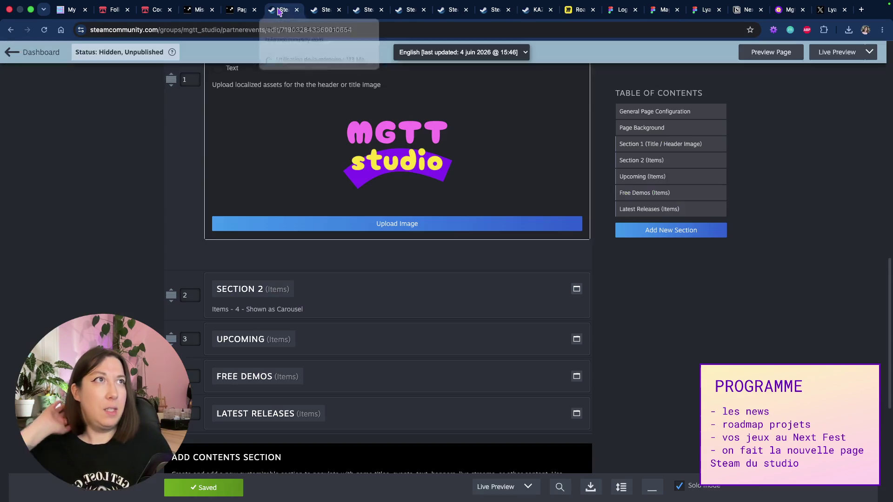
click(363, 15)
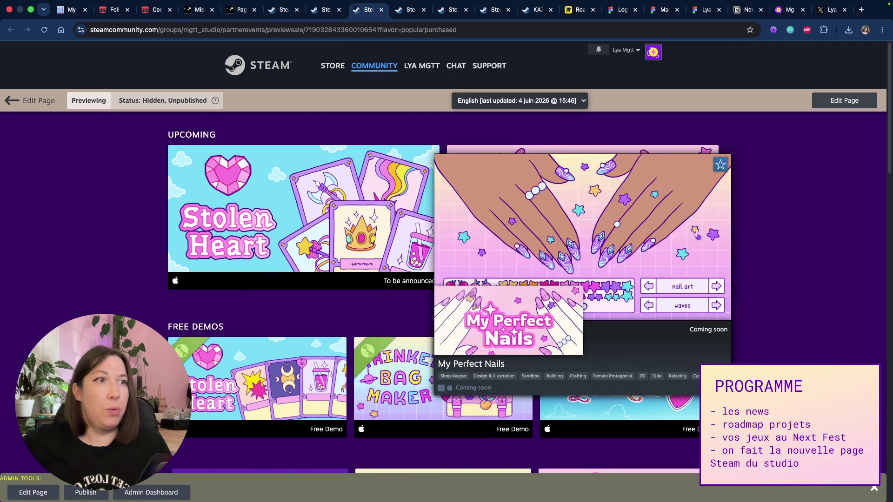
scroll(731, 295, down, 3)
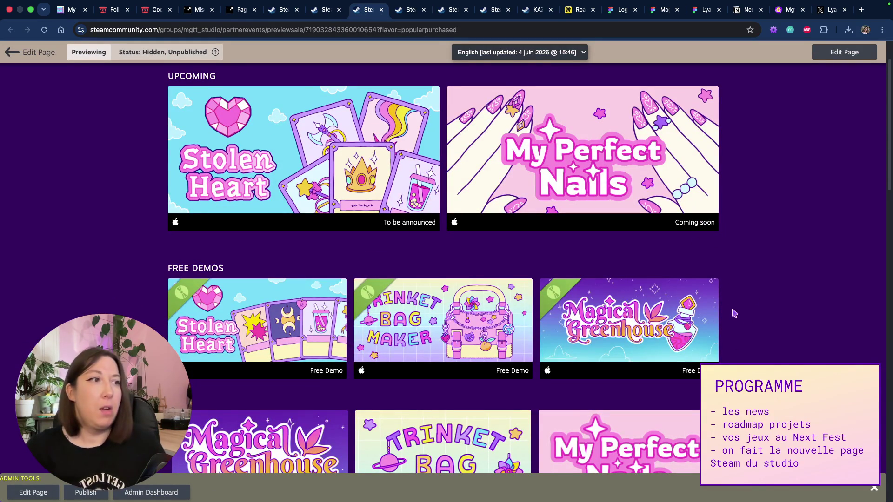
scroll(790, 226, up, 3)
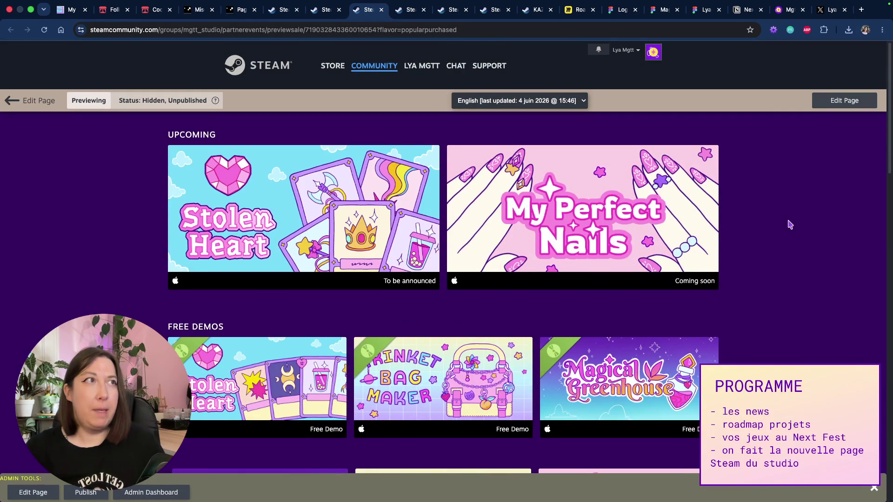
- Close the duplicate sale preview, show the remaining MGTT studio preview, then view Cookiecrayon's page
click(381, 10)
click(328, 11)
scroll(696, 207, up, 3)
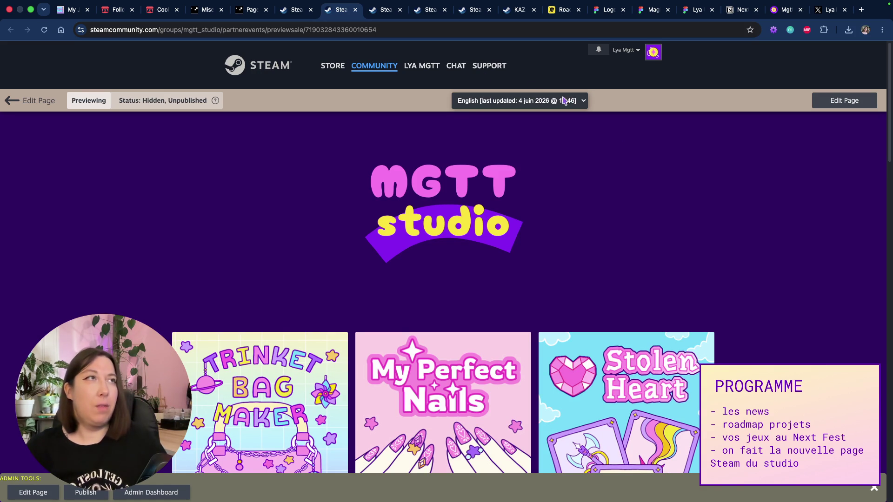
click(385, 13)
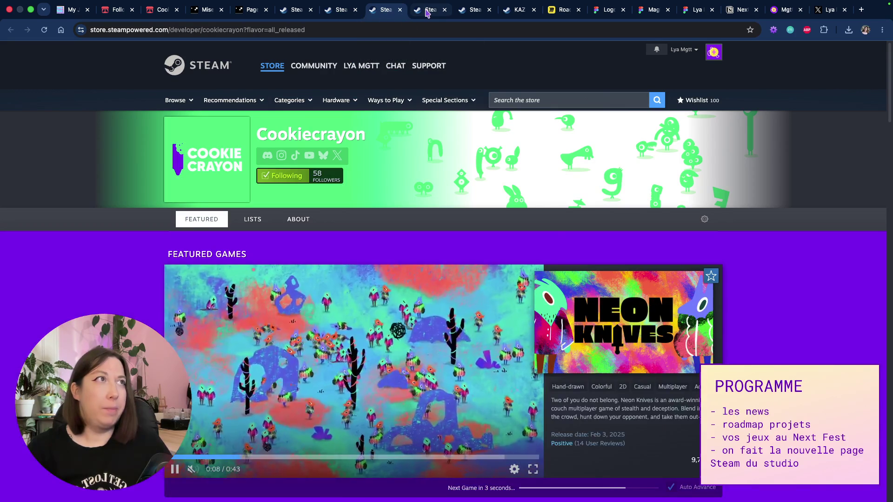
- Open the Mgtt Studio curator page, view Stolen Heart's store page, and return via the developer link
click(427, 13)
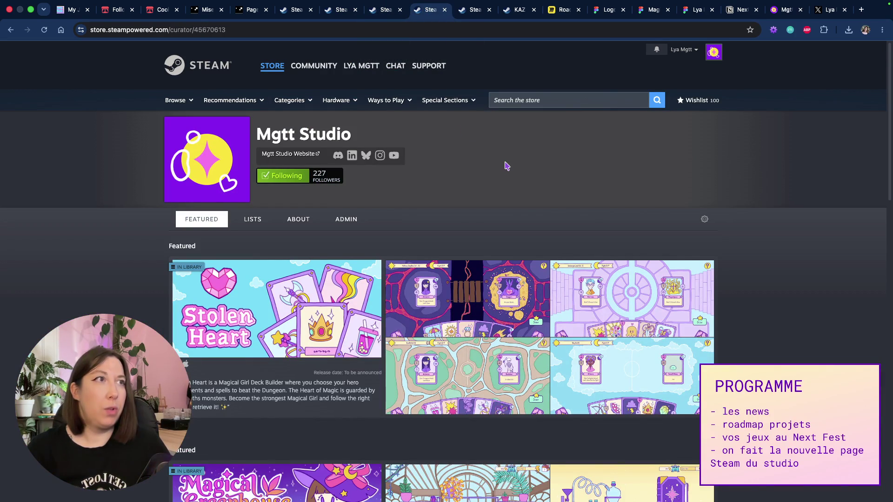
scroll(507, 166, down, 4)
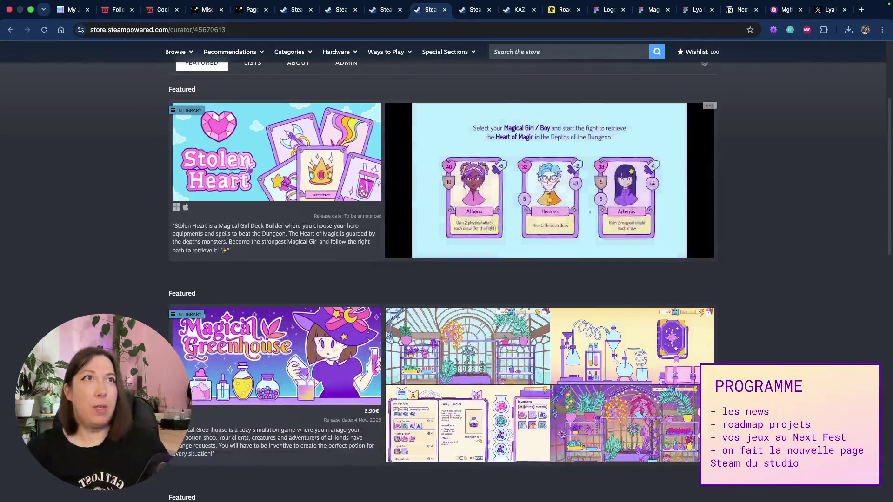
click(272, 149)
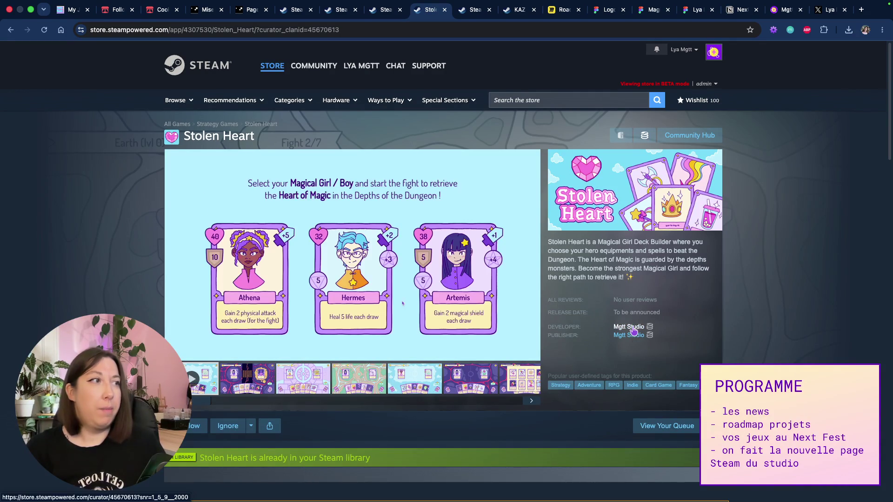
click(632, 328)
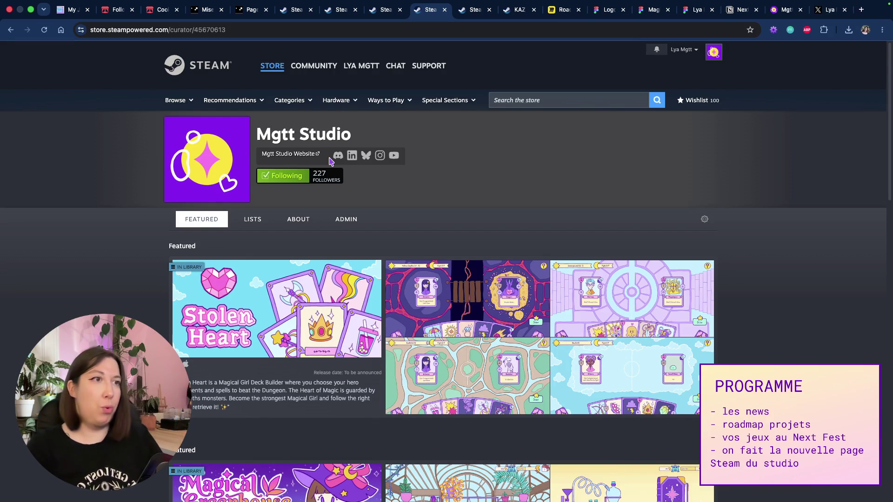
- Scroll through the Mgtt Studio page's games, then go back to the MGTT sale preview
scroll(643, 169, down, 1)
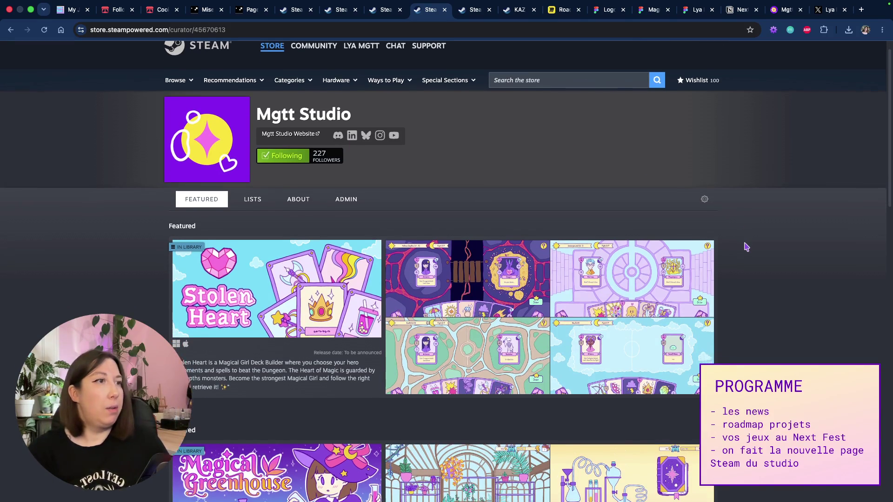
scroll(743, 247, down, 2)
scroll(741, 247, down, 2)
scroll(743, 245, down, 2)
scroll(740, 250, down, 2)
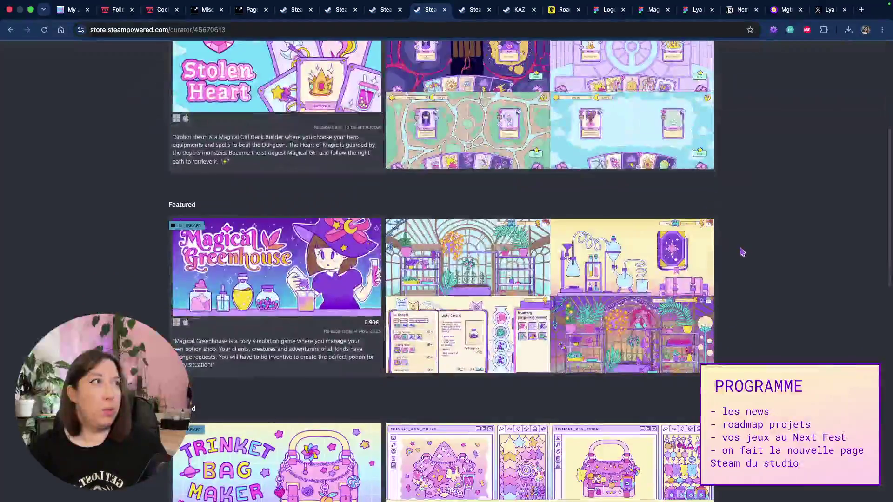
scroll(783, 238, down, 3)
scroll(783, 235, up, 8)
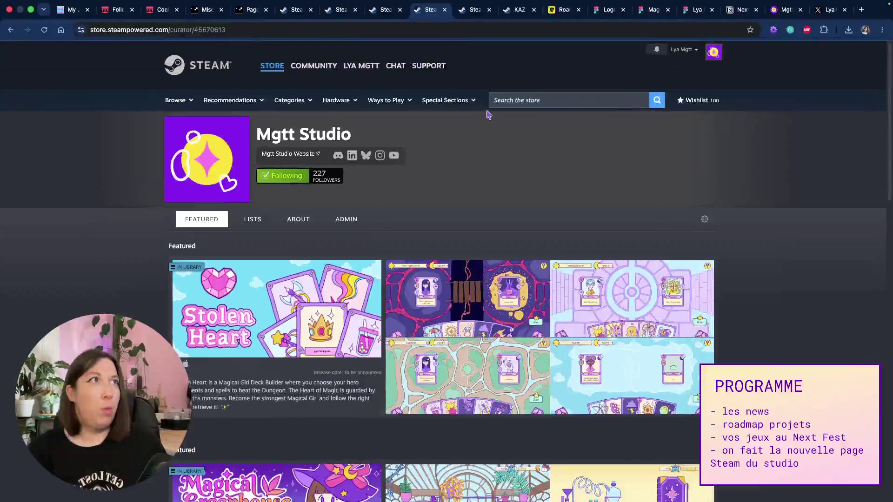
click(344, 13)
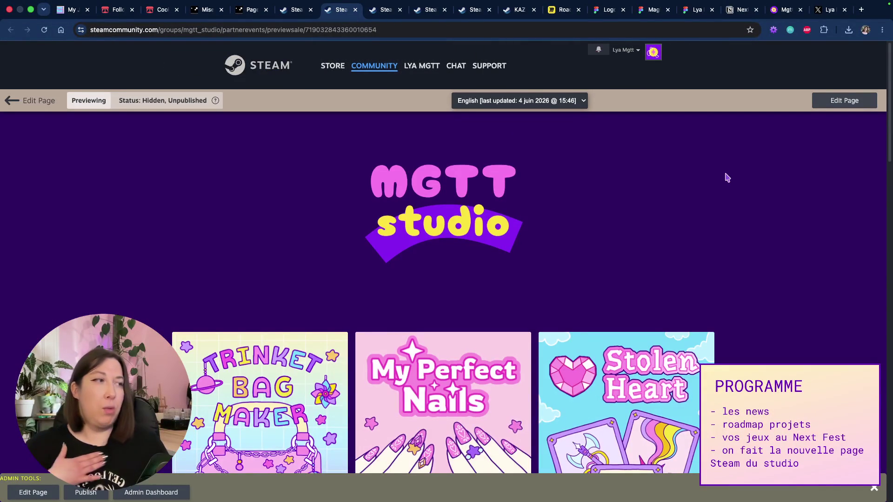
- Scroll down to the game carousel, step it back one game, and inspect the capsules
scroll(728, 176, down, 3)
scroll(729, 177, down, 1)
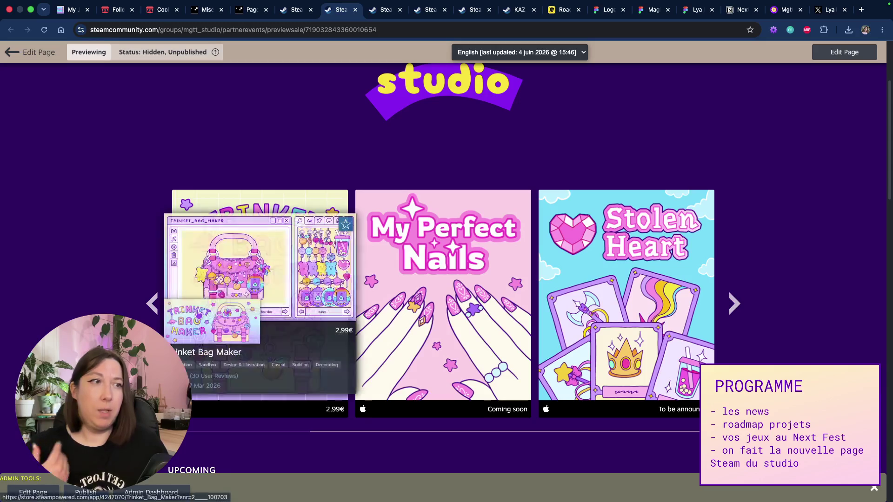
click(151, 304)
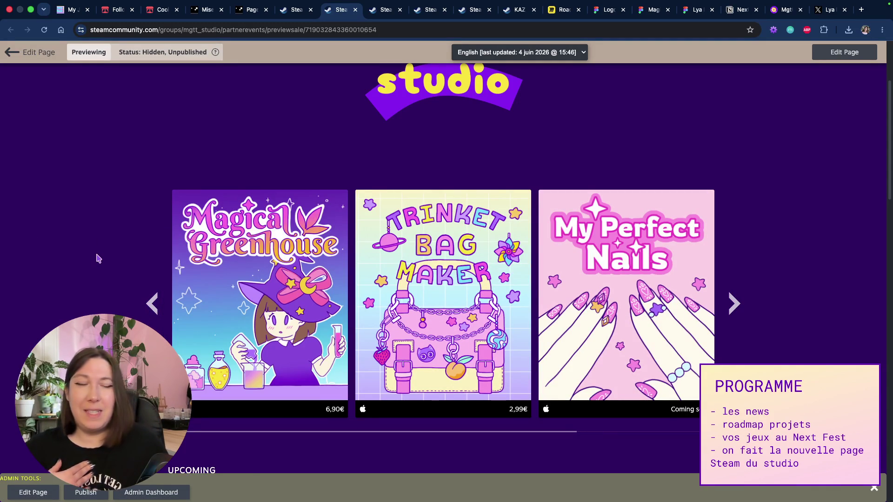
mouse_move(223, 254)
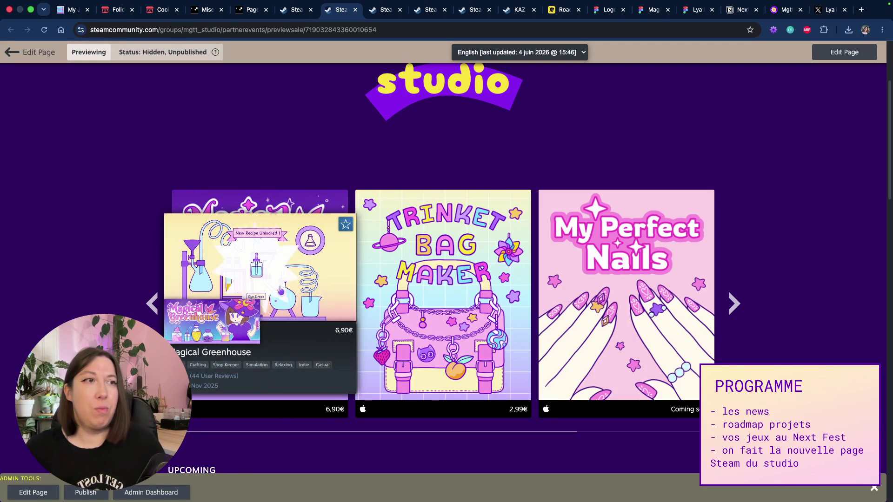
mouse_move(255, 380)
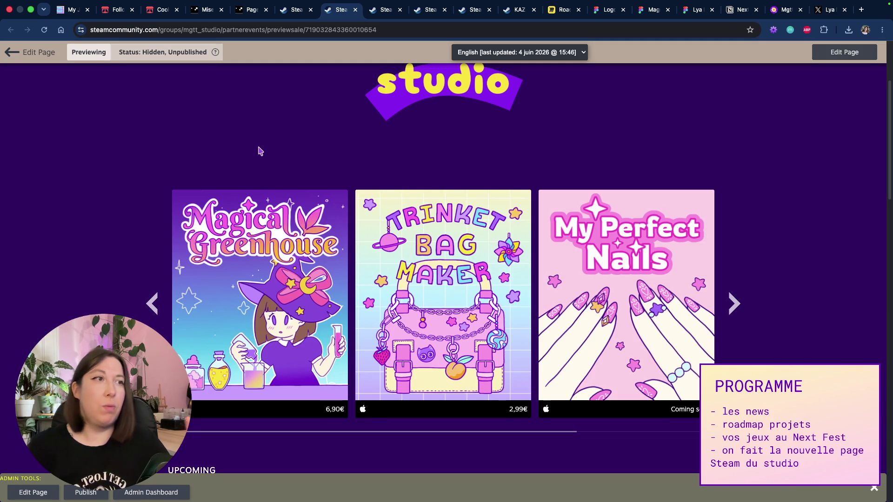
mouse_move(252, 214)
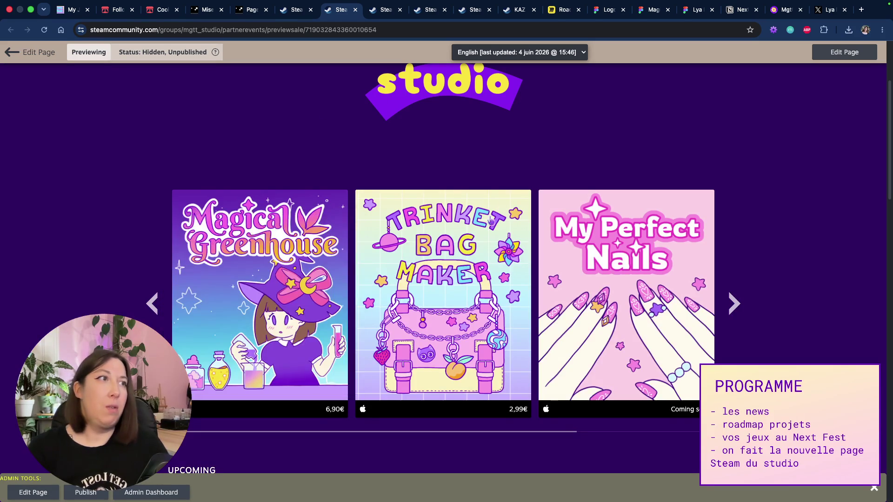
mouse_move(494, 214)
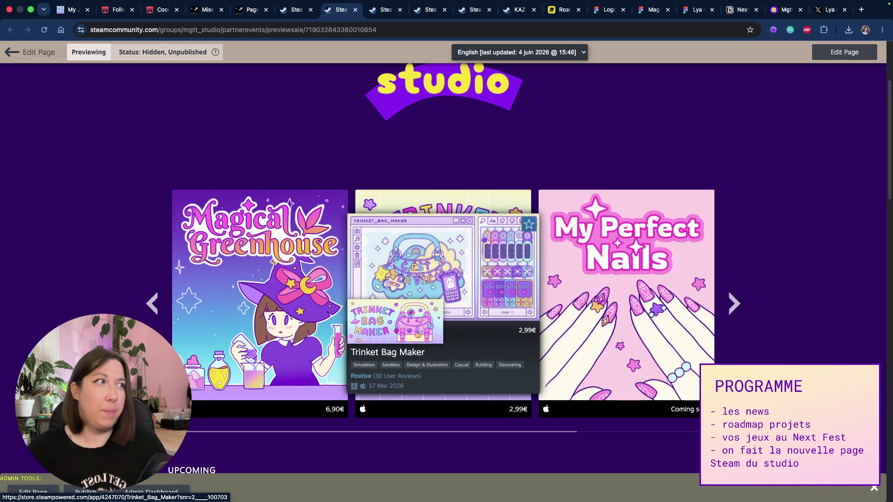
- Advance the carousel by one capsule, inspect the games, and scroll back to the top
click(734, 305)
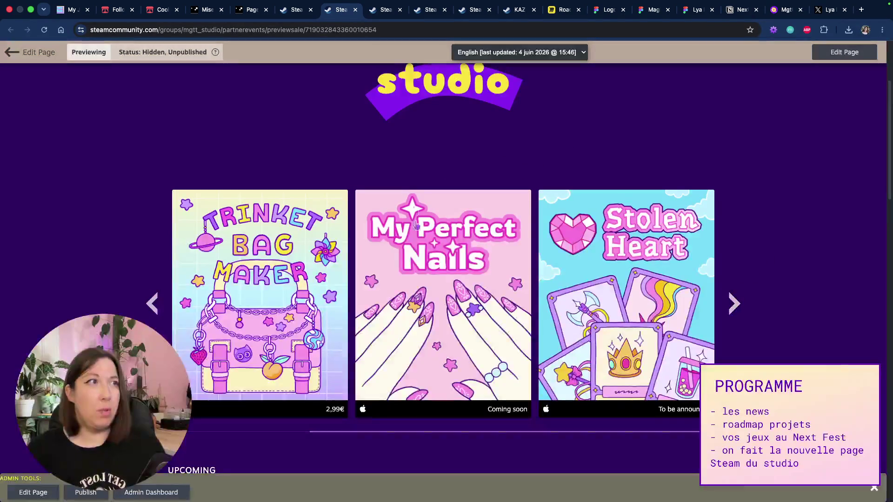
mouse_move(462, 205)
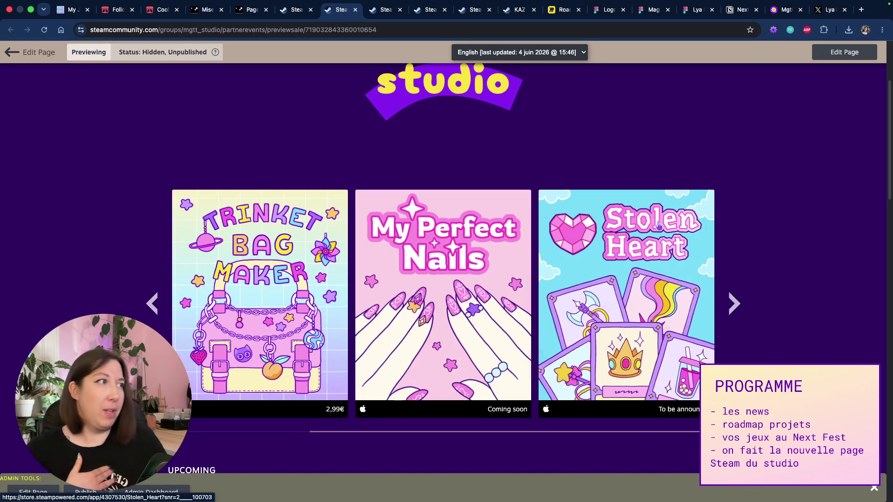
mouse_move(674, 200)
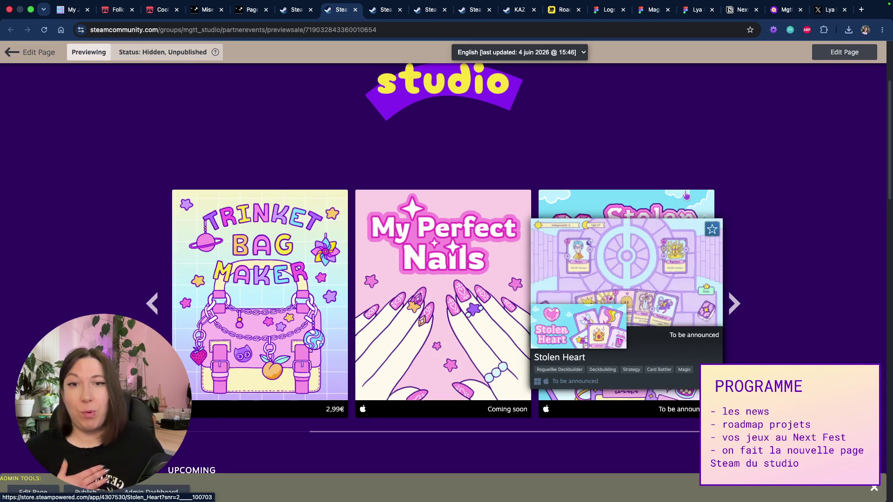
scroll(624, 144, up, 1)
scroll(600, 153, up, 3)
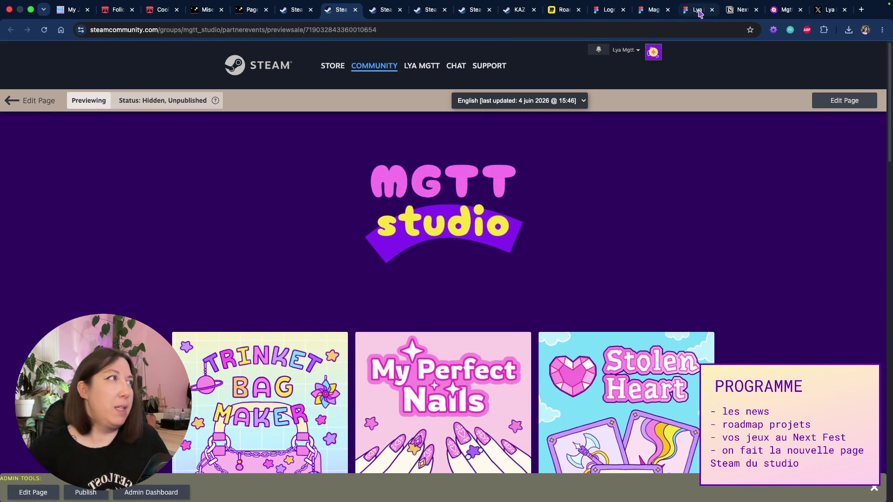
- Review the MGTT logo on the grey star in Figma, then bring up Miro's Roadmap board
click(698, 10)
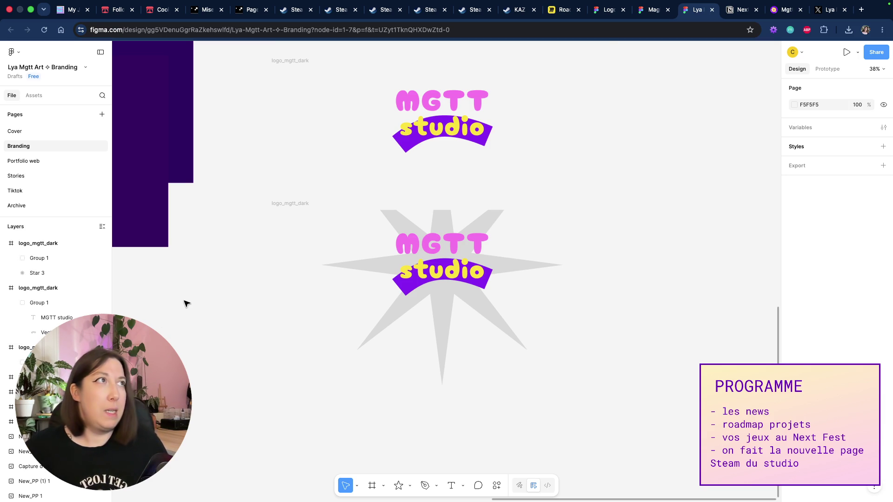
click(560, 13)
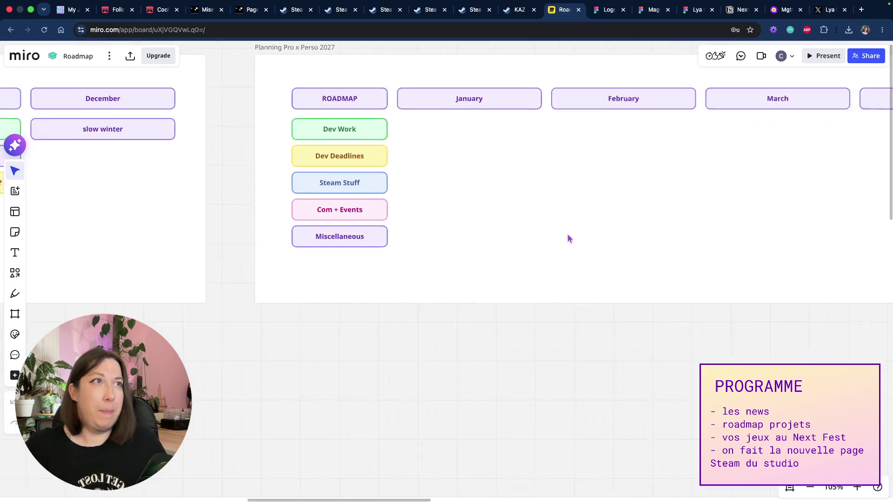
- Pan the Miro board to the July–December columns and check the Toulouse Game Days sticky
drag(319, 259, 722, 272)
drag(441, 277, 596, 284)
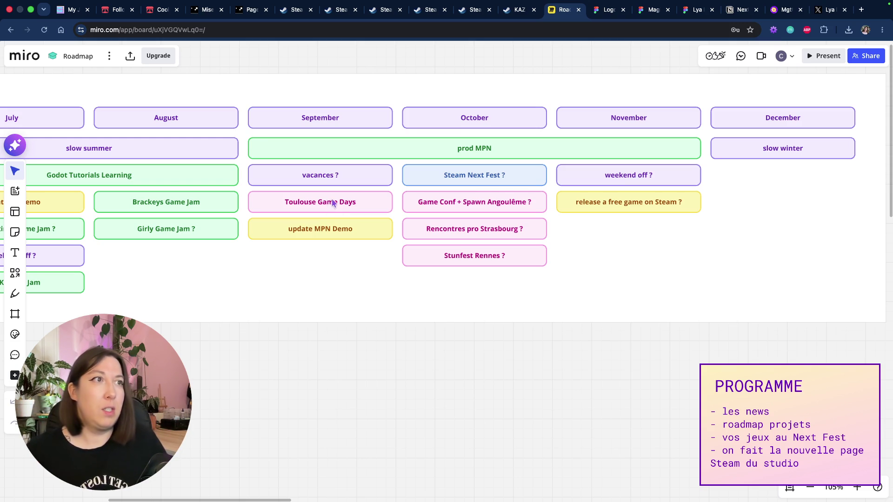
click(330, 205)
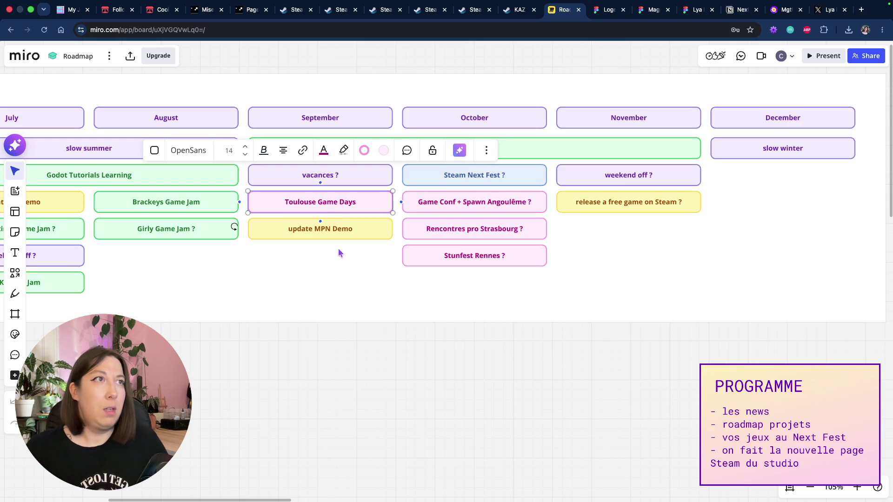
click(332, 273)
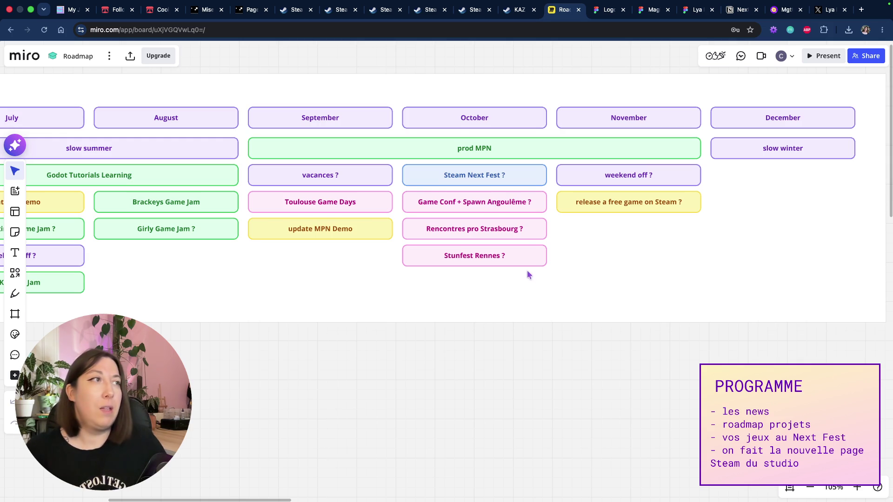
- Review the October roadmap items, then close the KAZ tab and return to Figma
drag(507, 387, 438, 213)
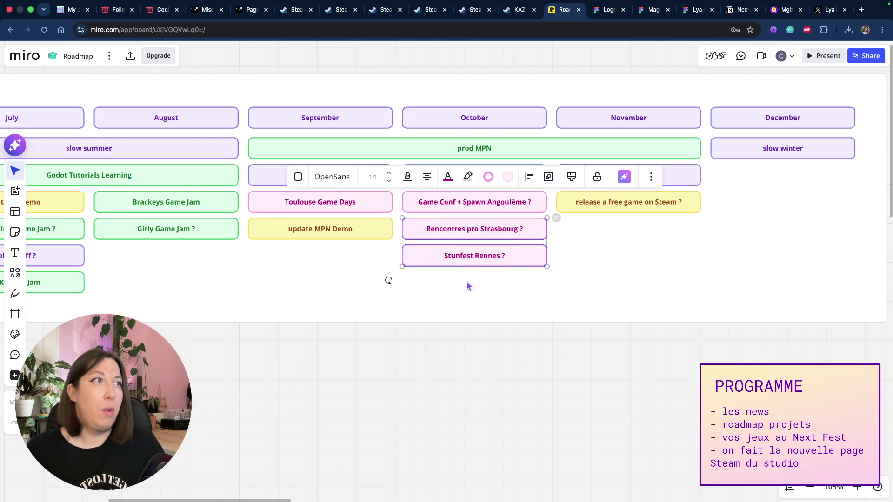
drag(542, 369, 438, 204)
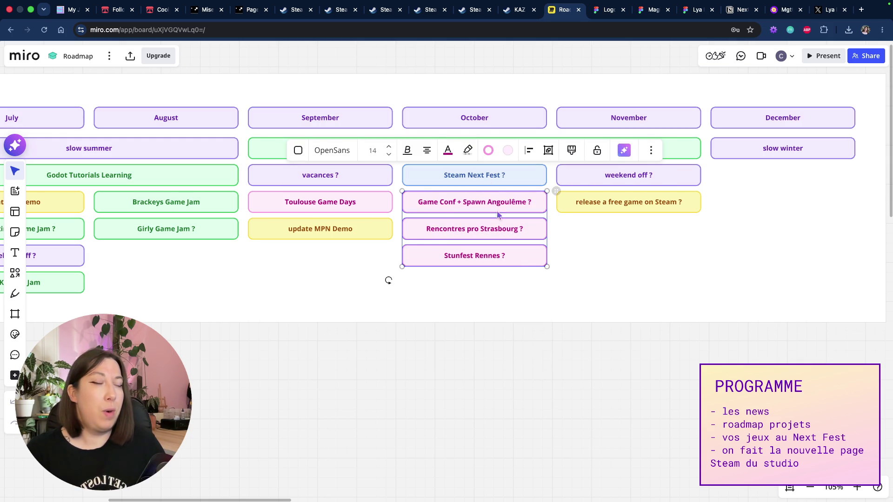
click(566, 332)
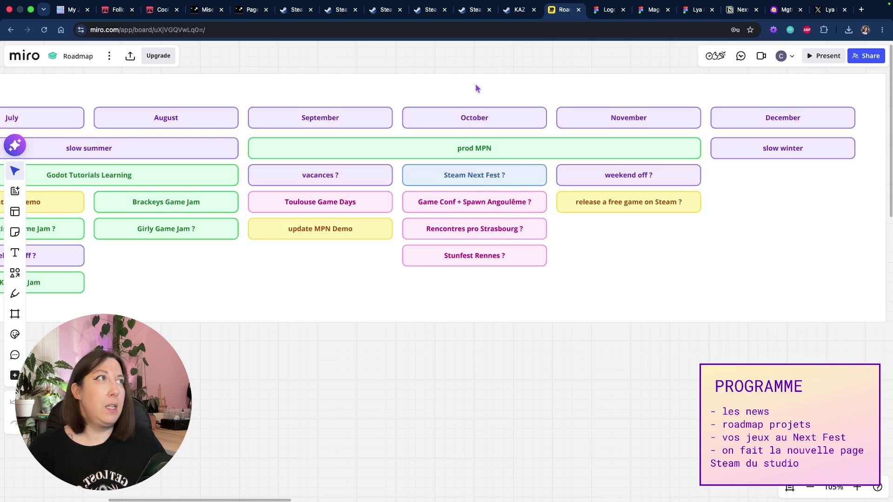
click(534, 10)
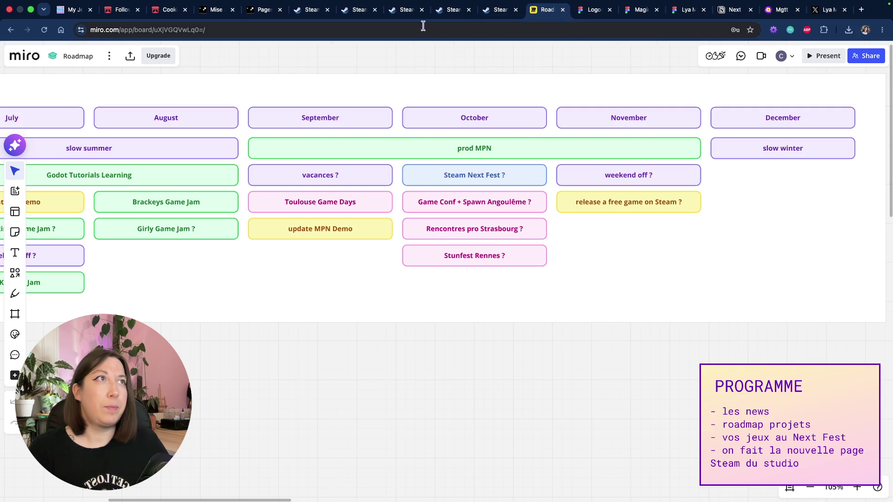
click(688, 10)
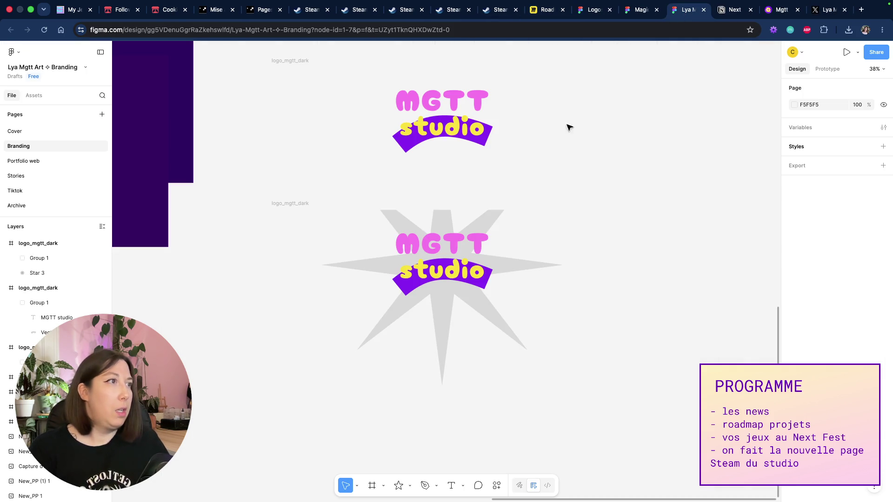
- Change Star 3's fill from solid grey to a linear gradient and zoom out
click(510, 271)
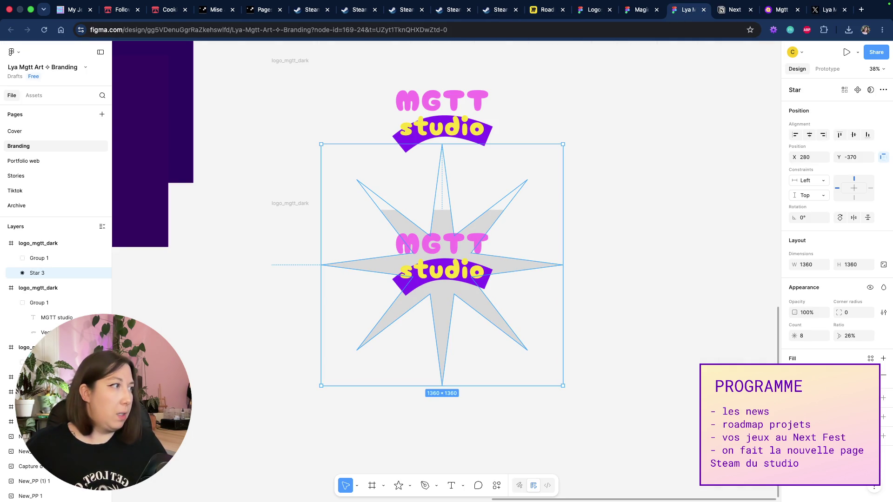
click(794, 375)
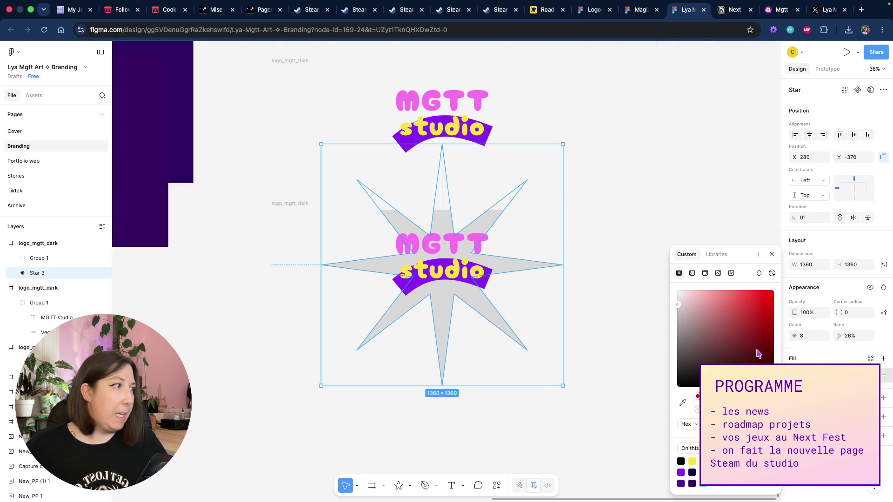
click(693, 274)
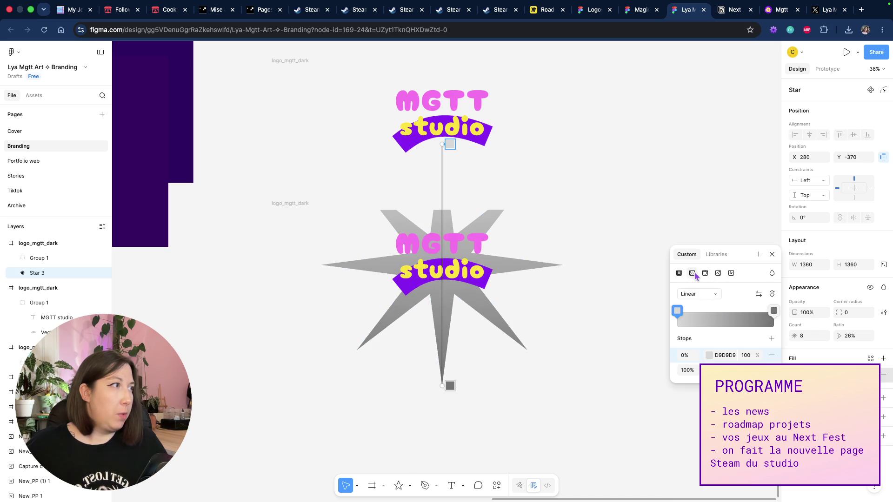
click(711, 296)
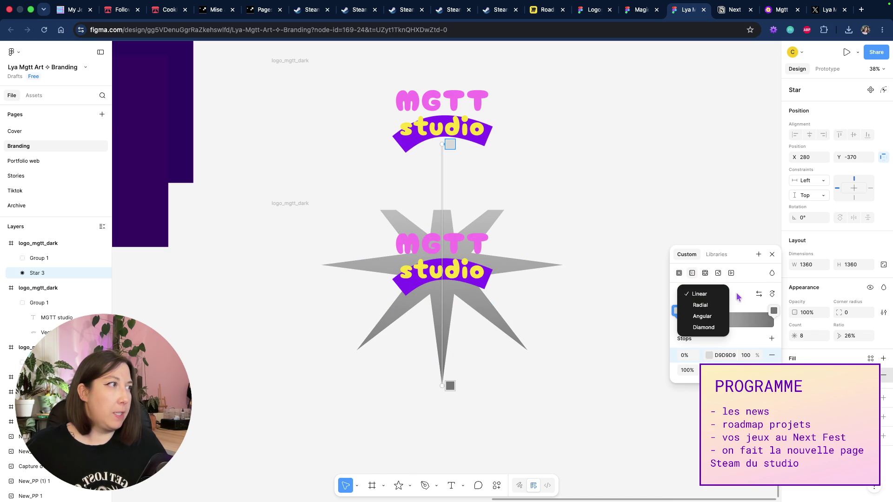
click(720, 296)
key(Escape)
scroll(637, 307, down, 3)
scroll(637, 307, down, 3)
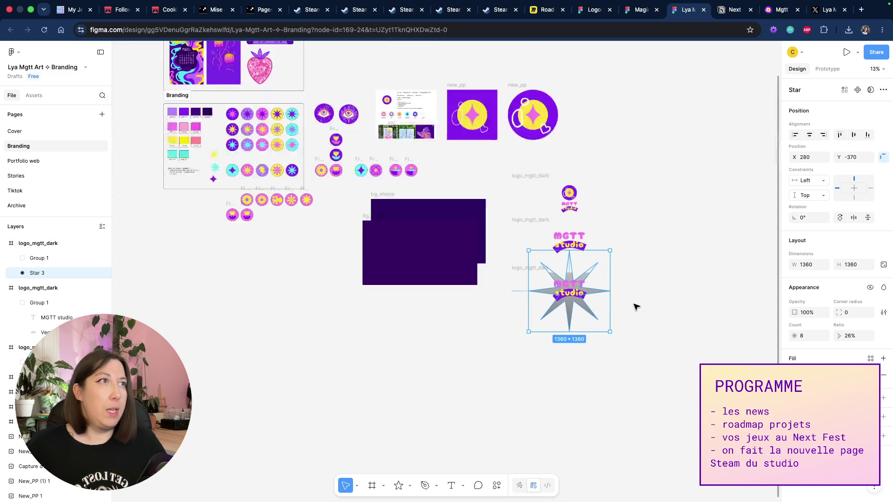
click(595, 10)
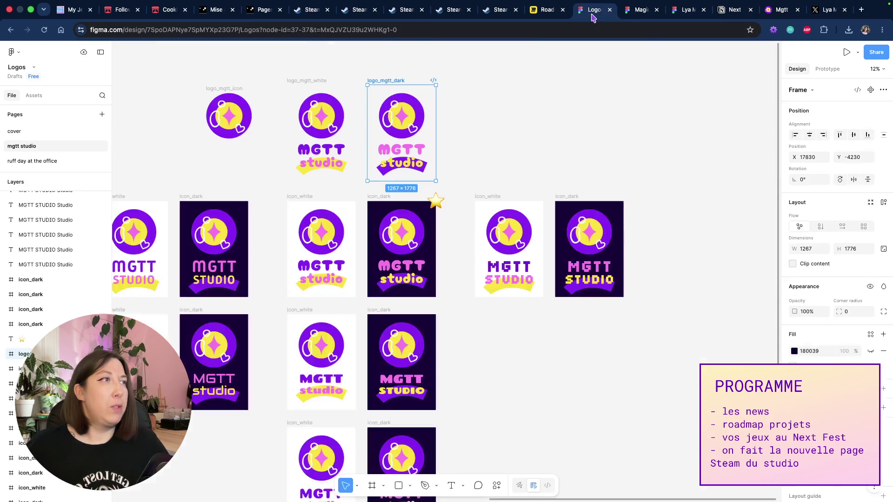
- Load Figma's recent files page in a new browser tab
click(638, 11)
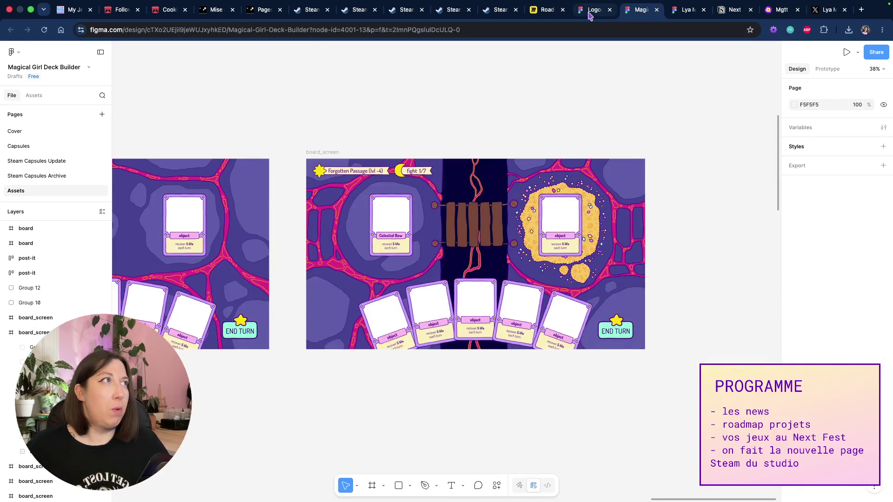
click(590, 10)
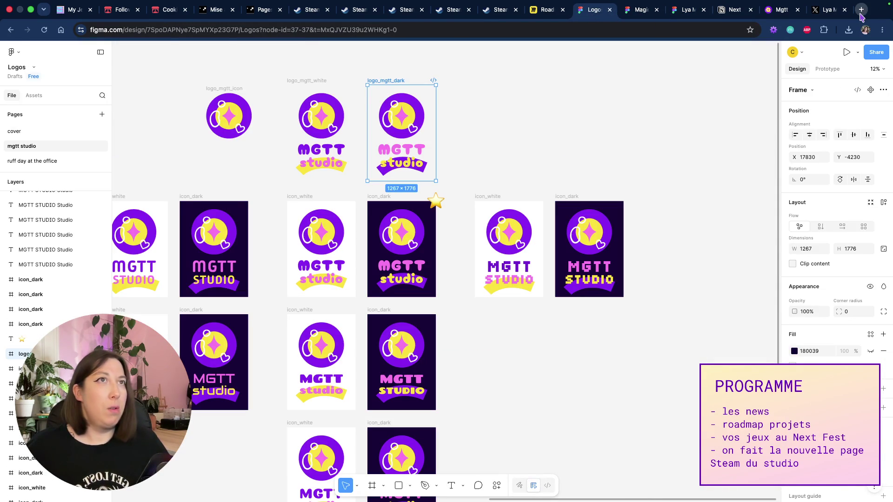
click(861, 10)
text(figma)
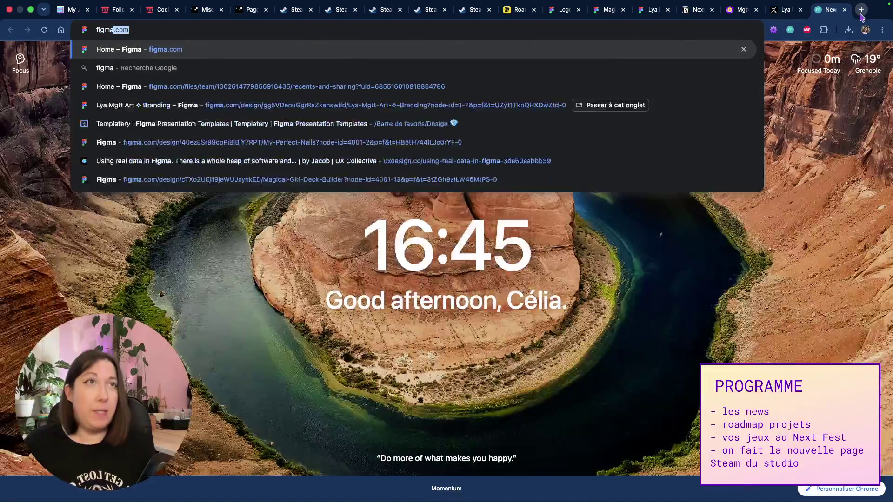
key(Return)
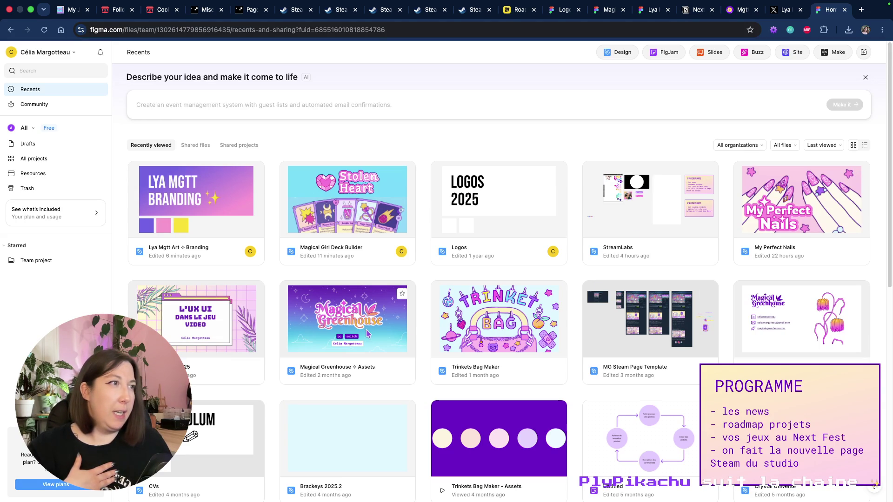
- Open the My Perfect Nails file on its Steam Capsules page
click(779, 214)
double_click(779, 214)
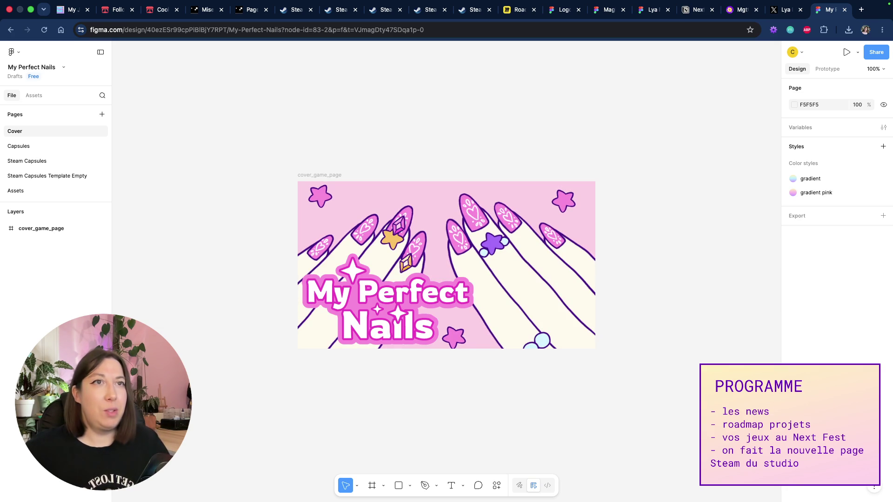
click(68, 160)
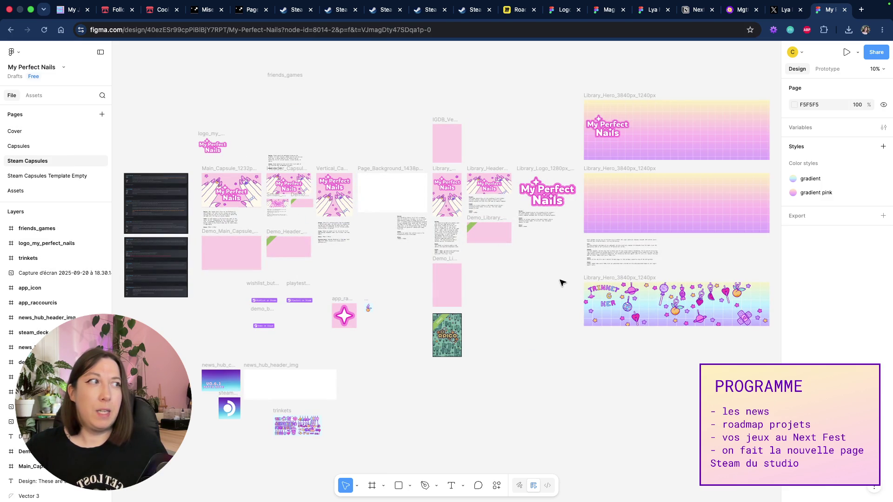
- Look over the Steam Capsules page's icon and capsule frames, then switch to the Assets page
scroll(554, 282, right, 5)
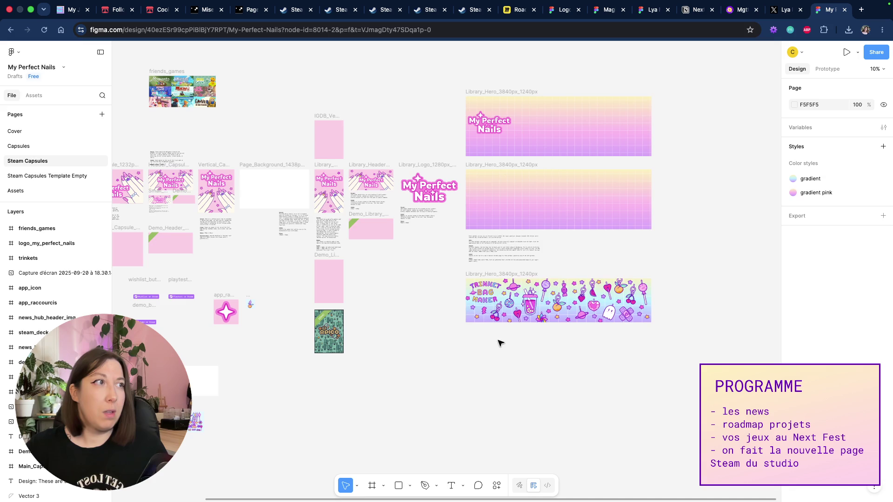
scroll(399, 310, right, 1)
scroll(399, 310, up, 1)
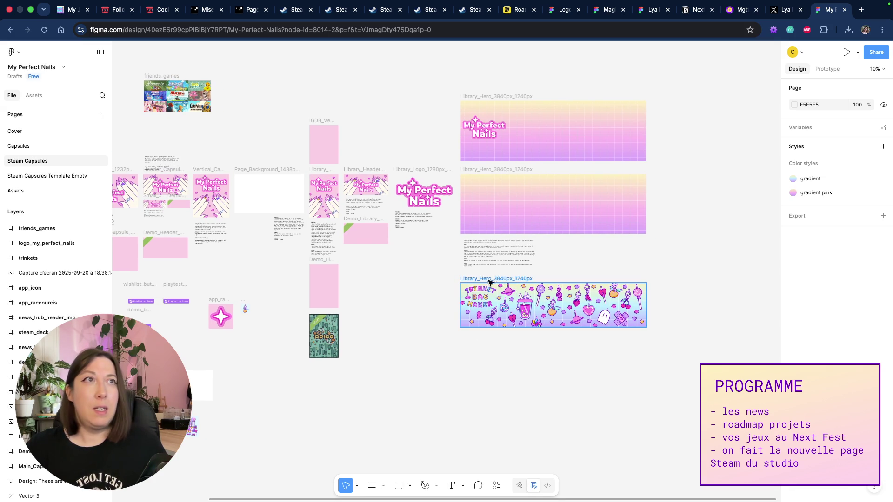
scroll(402, 289, left, 6)
scroll(402, 288, up, 3)
scroll(298, 171, up, 2)
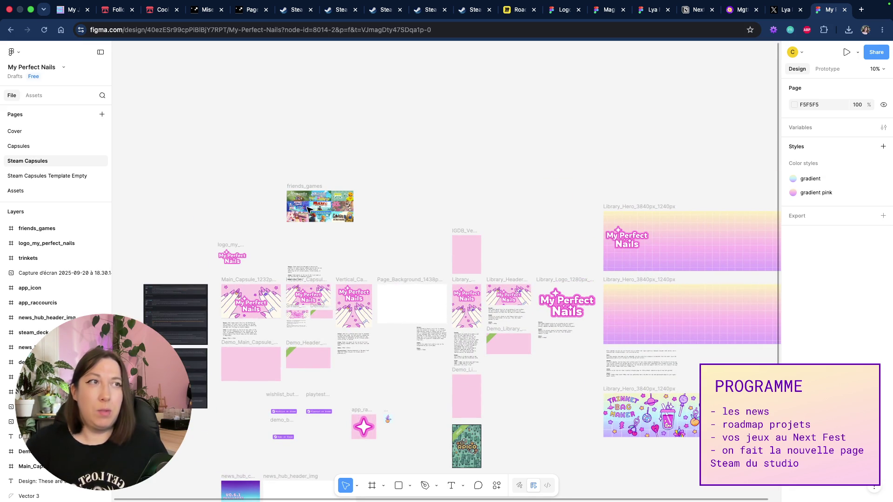
scroll(305, 209, up, 3)
scroll(306, 209, up, 3)
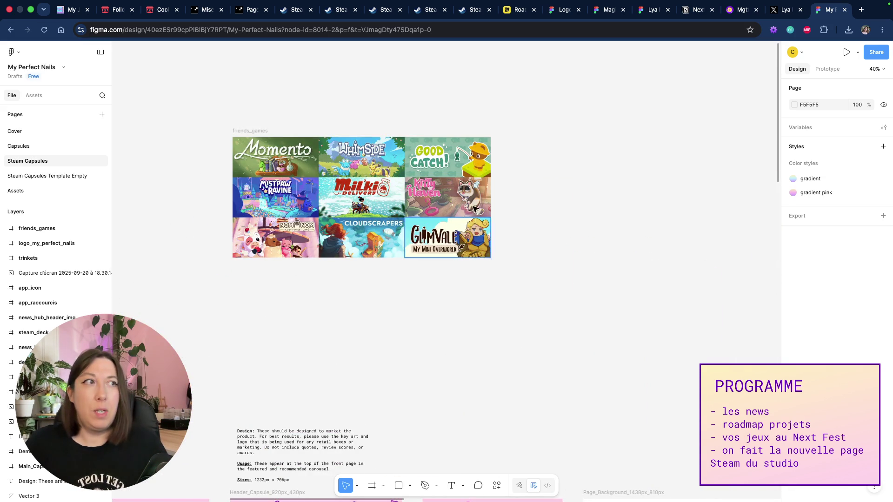
scroll(381, 244, down, 1)
scroll(381, 244, down, 2)
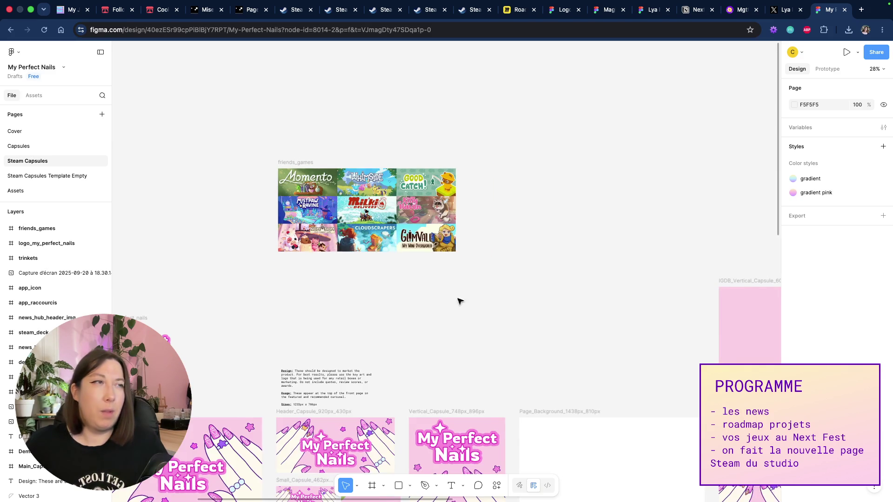
scroll(425, 281, right, 2)
scroll(409, 265, down, 2)
drag(414, 270, 338, 139)
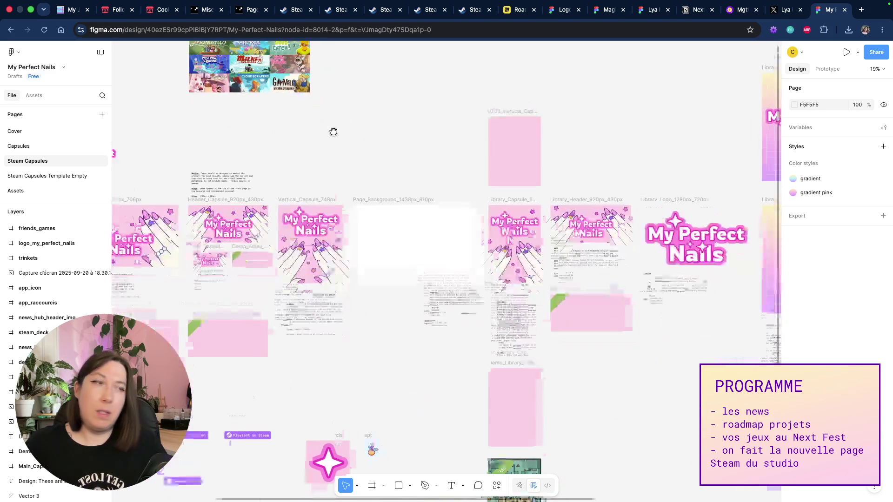
drag(450, 370, 333, 145)
scroll(371, 194, down, 2)
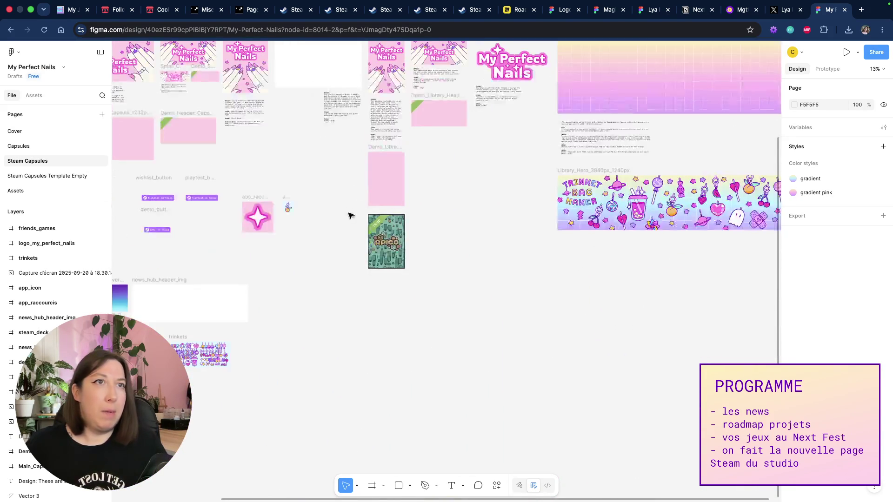
click(19, 191)
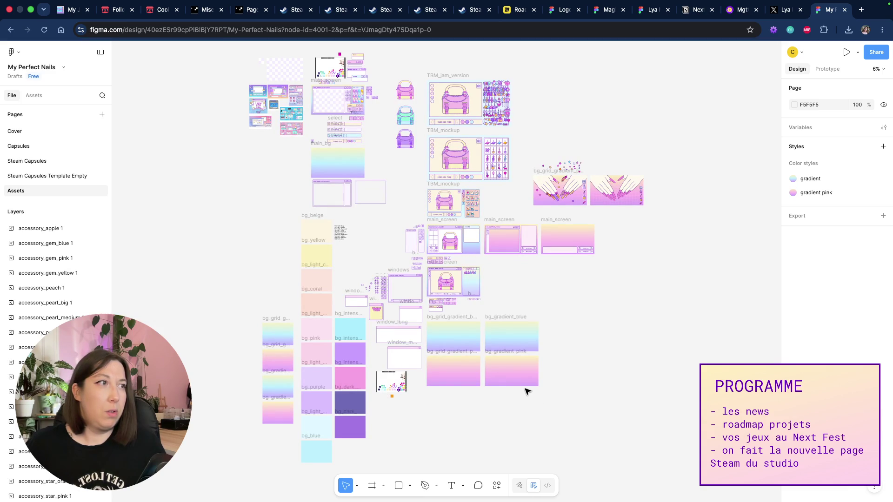
- Copy bg_gradient_blue's gradient properties, then return to the Lya Mgtt Art ✧ Branding file
scroll(540, 388, up, 2)
scroll(521, 372, up, 2)
scroll(490, 359, up, 2)
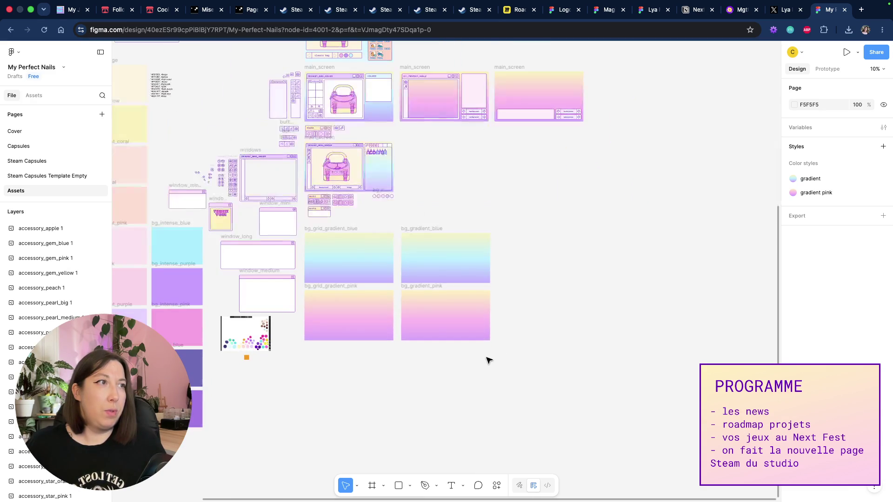
click(423, 230)
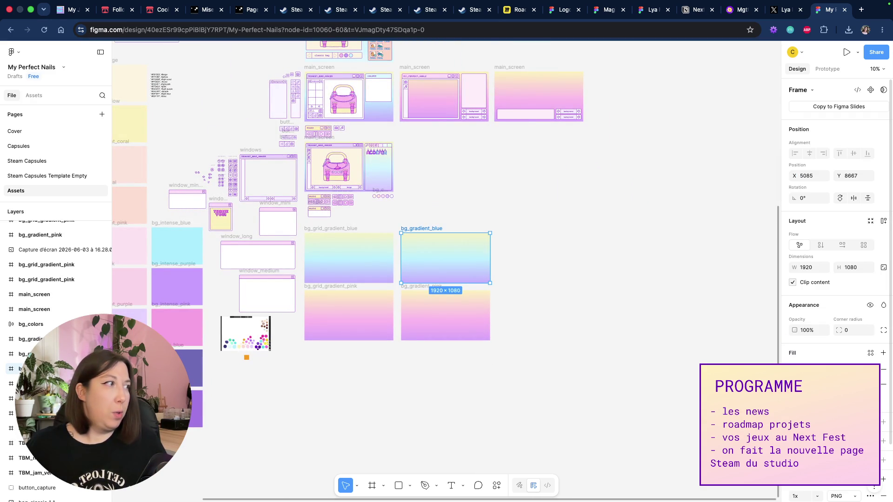
click(795, 369)
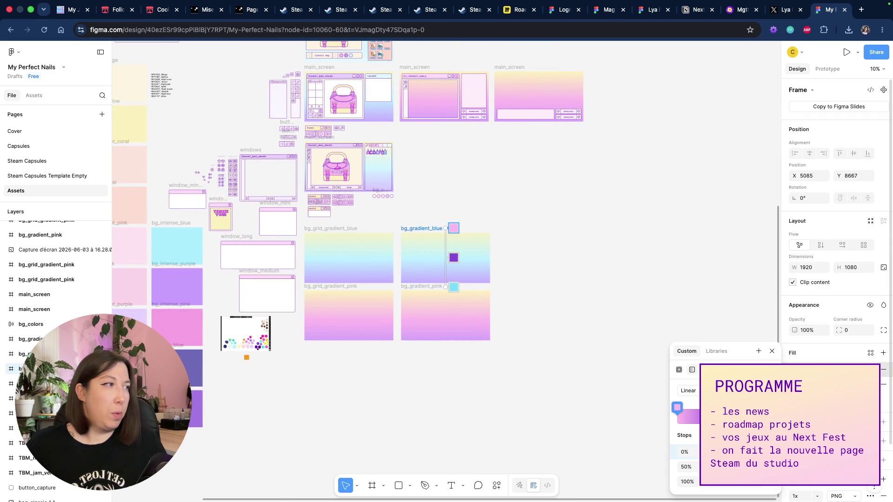
key(Escape)
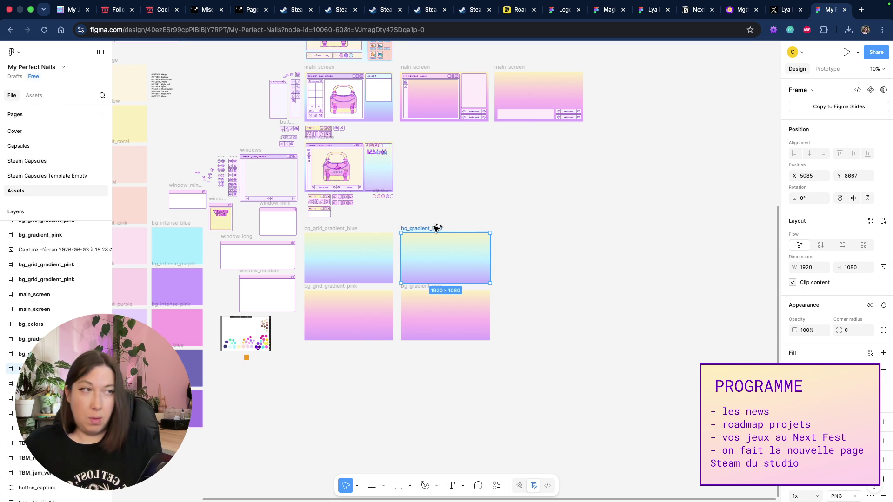
key(super+alt+c)
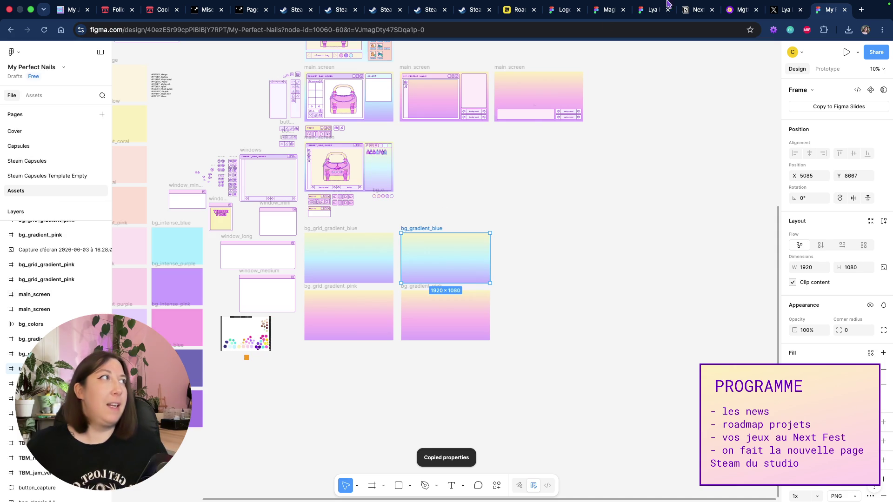
click(657, 10)
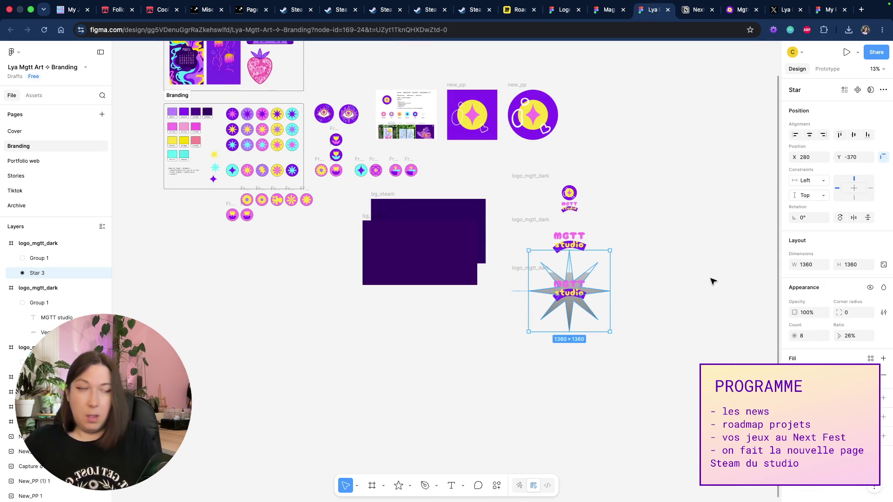
- Draw a square to the right of the logos and paste the blue gradient onto it
scroll(631, 319, up, 5)
scroll(535, 279, up, 3)
scroll(700, 285, down, 2)
scroll(702, 287, down, 1)
scroll(696, 292, down, 1)
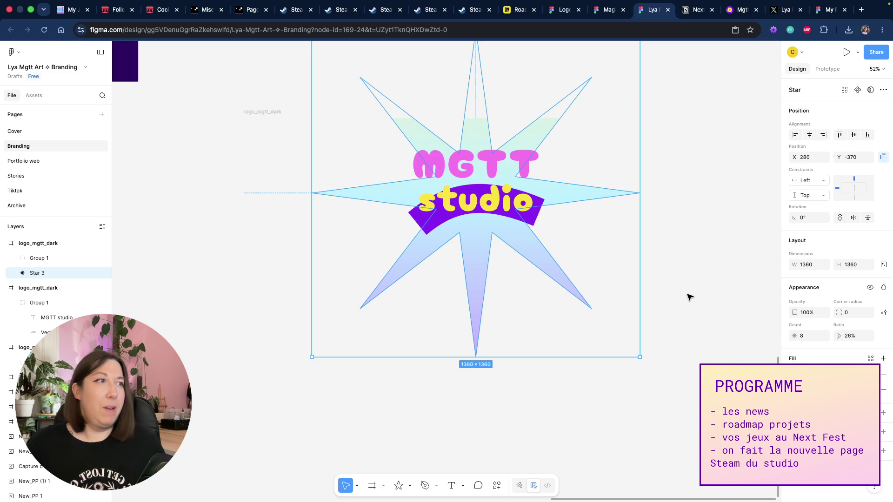
click(593, 368)
scroll(605, 379, down, 4)
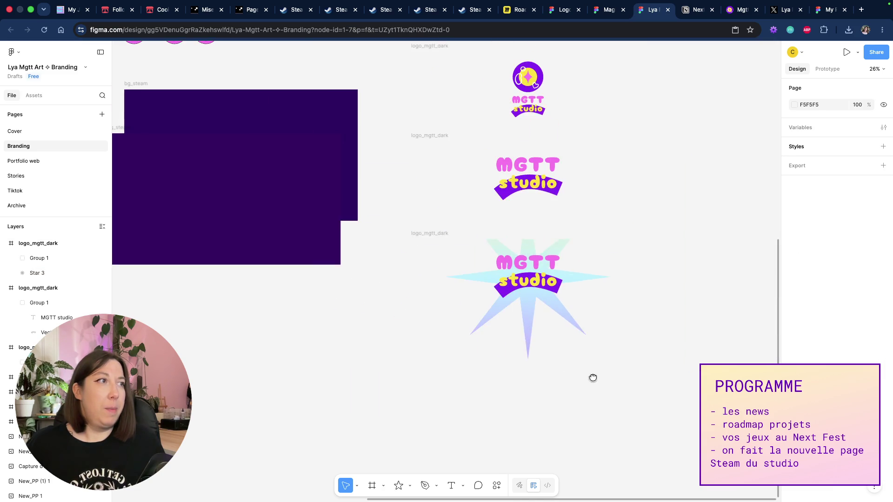
scroll(535, 391, right, 3)
click(384, 486)
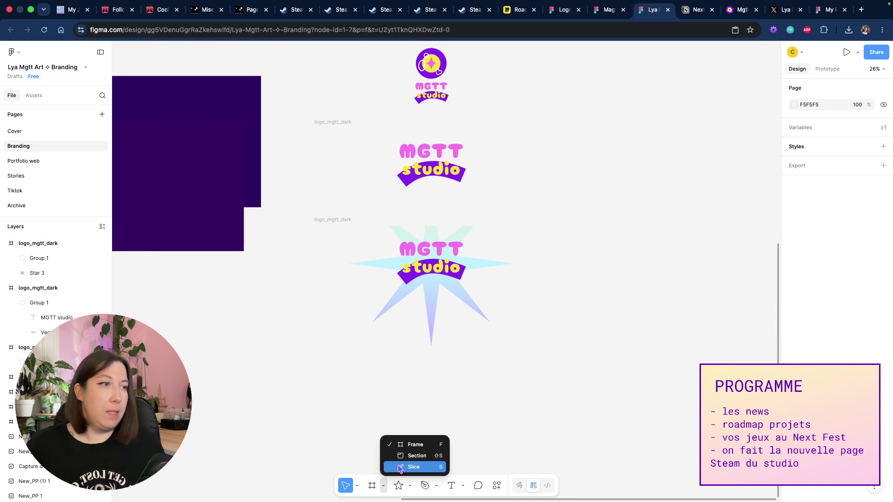
click(410, 486)
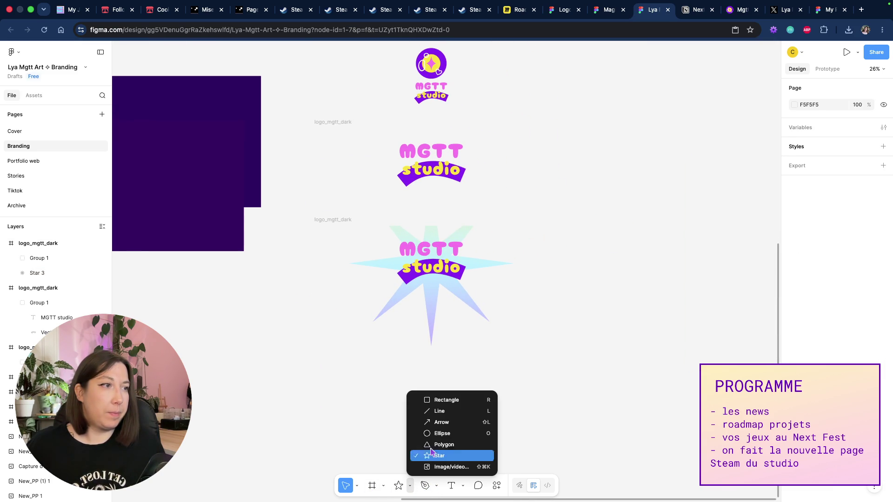
click(433, 401)
drag(618, 203, 710, 290)
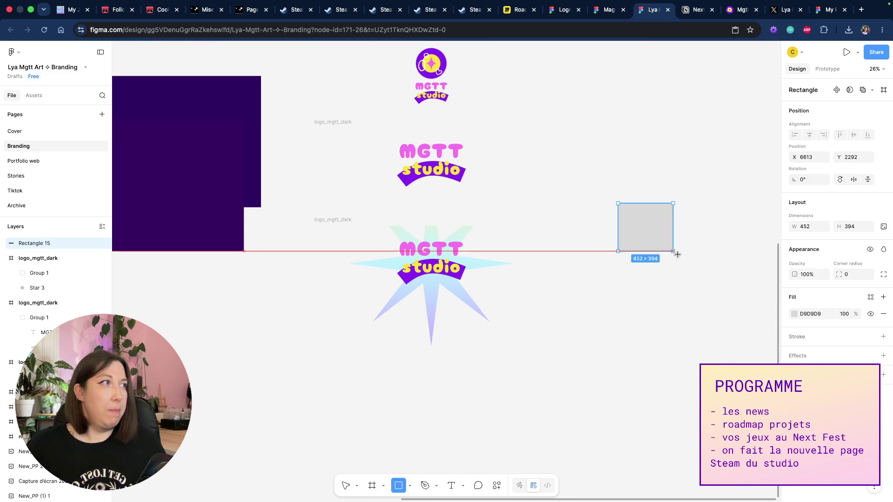
key(super+alt+v)
- Duplicate the square below and give it bg_gradient_pink's properties from the My Perfect Nails file
click(702, 333)
click(683, 250)
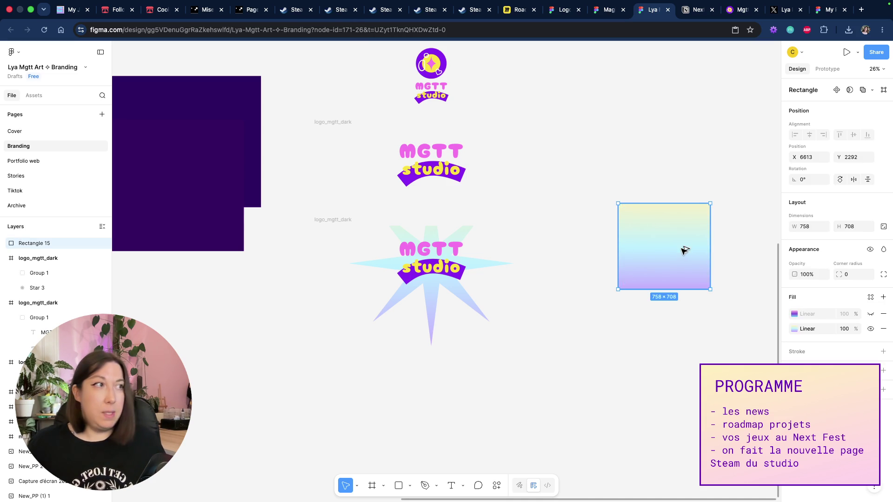
alt+drag(685, 246, 685, 345)
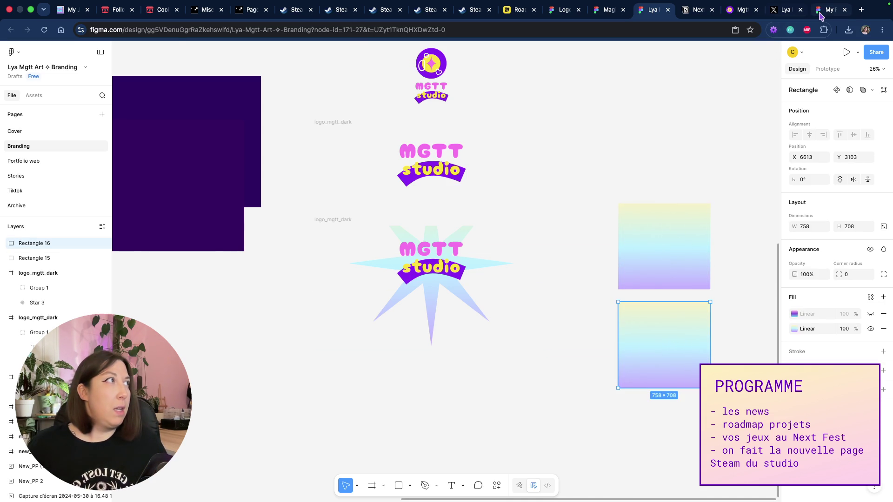
click(819, 15)
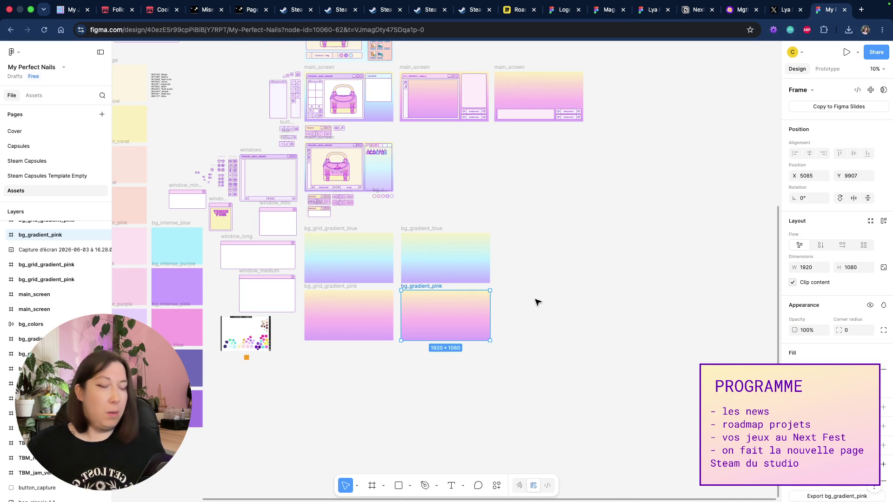
key(super+alt+c)
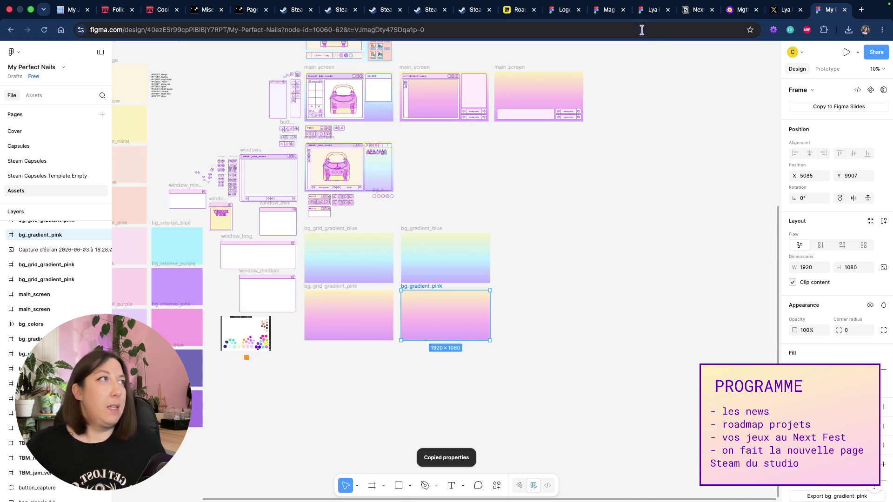
click(651, 10)
key(super+alt+v)
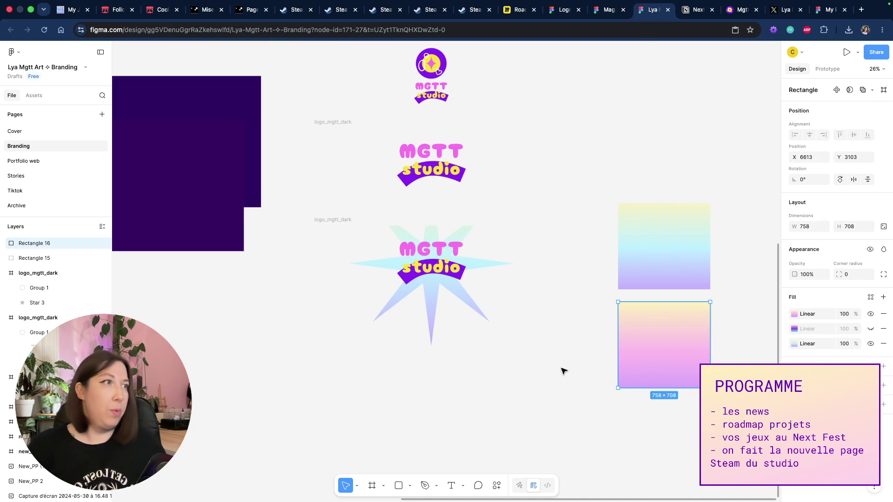
- Copy the pink square's gradient onto the star behind the MGTT logo
click(564, 371)
drag(568, 357, 520, 351)
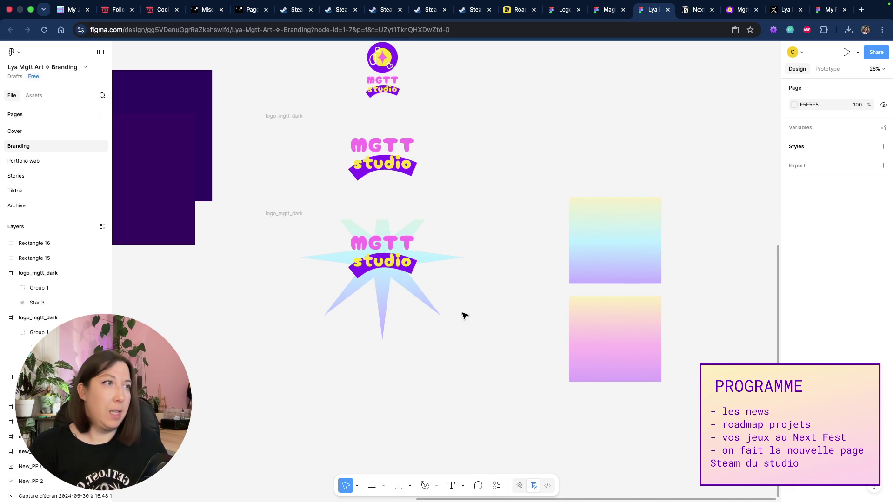
click(606, 338)
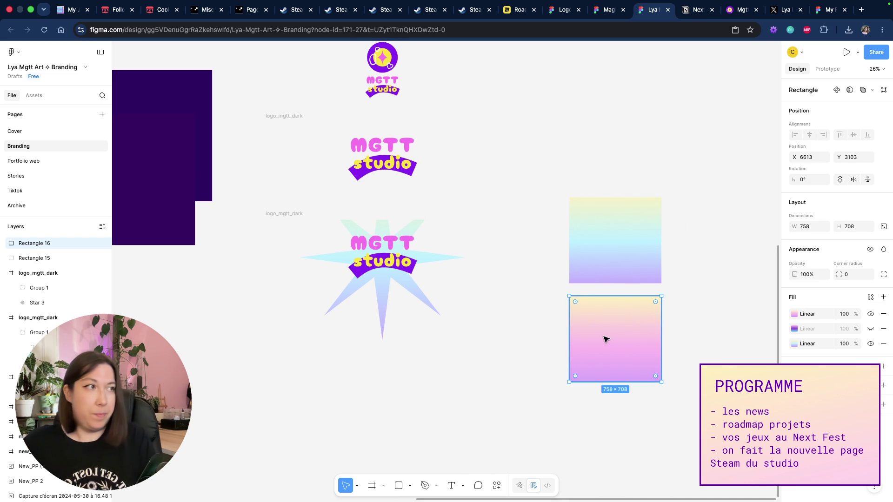
key(super+alt+c)
click(444, 259)
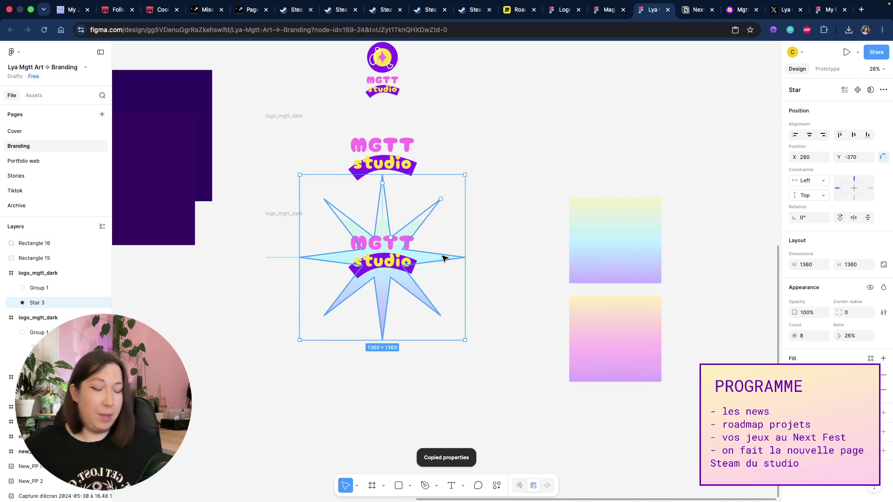
key(super+alt+v)
scroll(444, 258, up, 5)
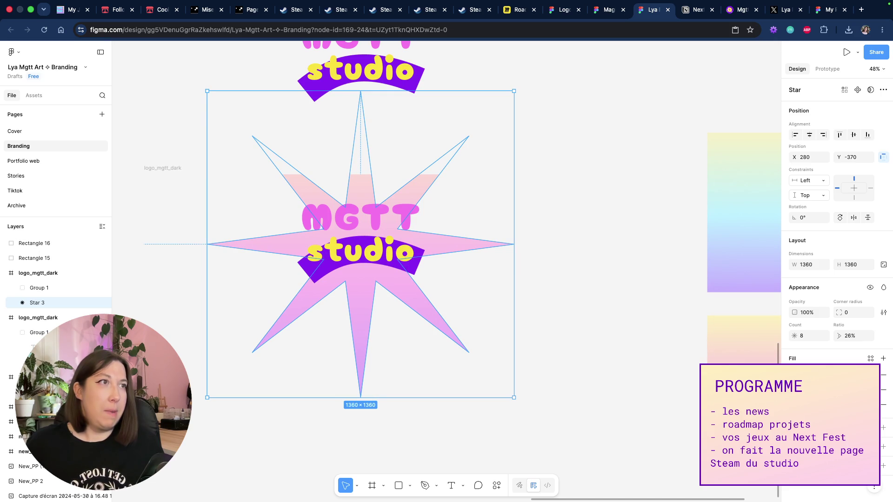
scroll(625, 346, down, 5)
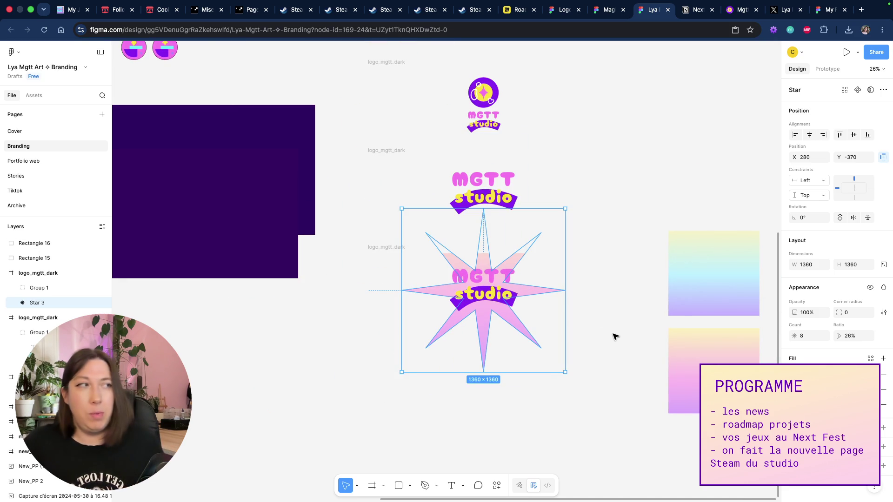
click(605, 307)
drag(608, 313, 564, 309)
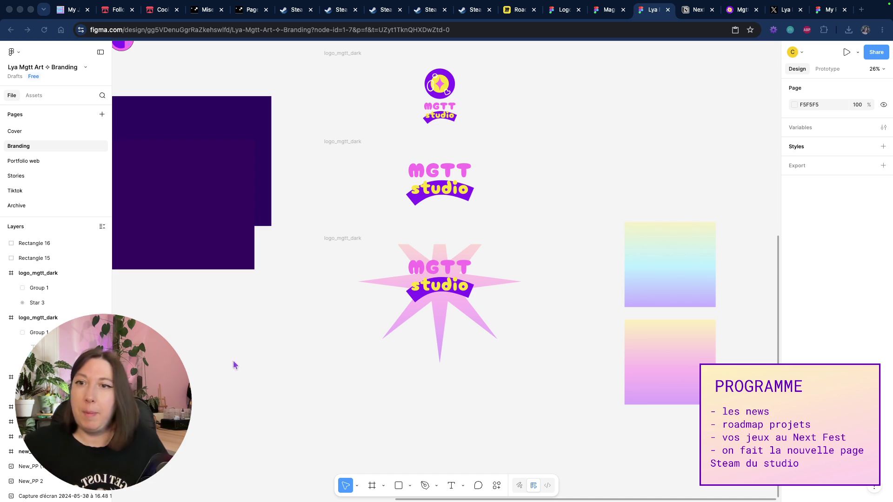
scroll(504, 361, up, 1)
- Select the star behind the MGTT logo, try a vertical flip, and bring up its gradient fill
scroll(496, 365, up, 1)
scroll(479, 361, up, 1)
scroll(429, 327, up, 1)
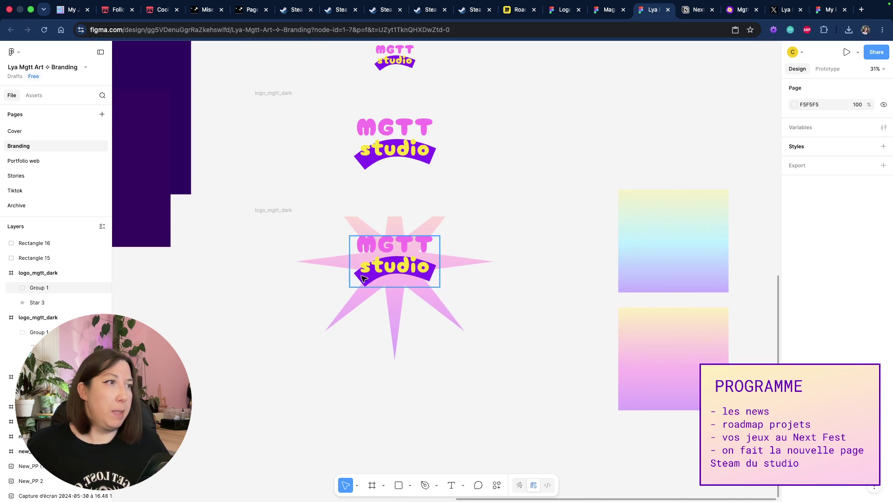
click(389, 298)
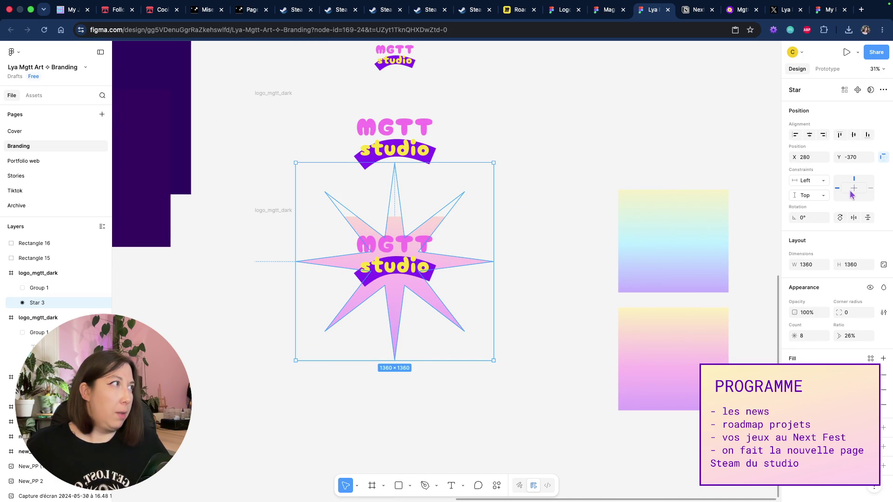
click(868, 218)
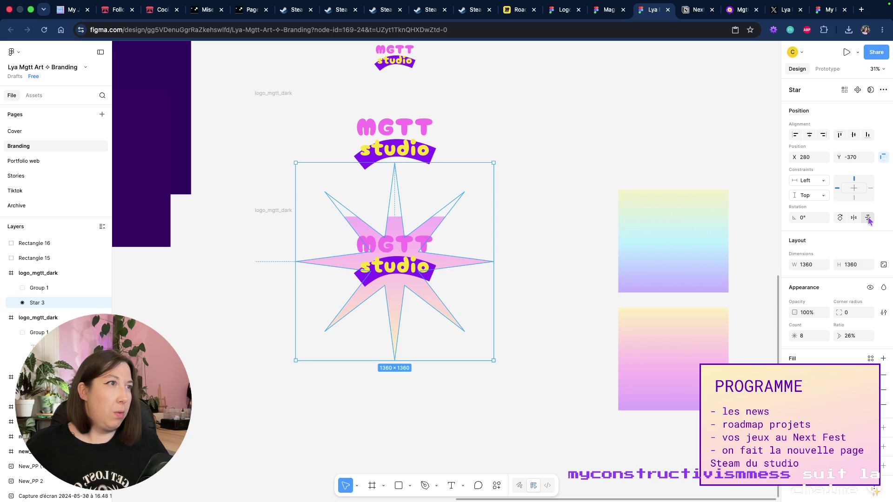
click(868, 218)
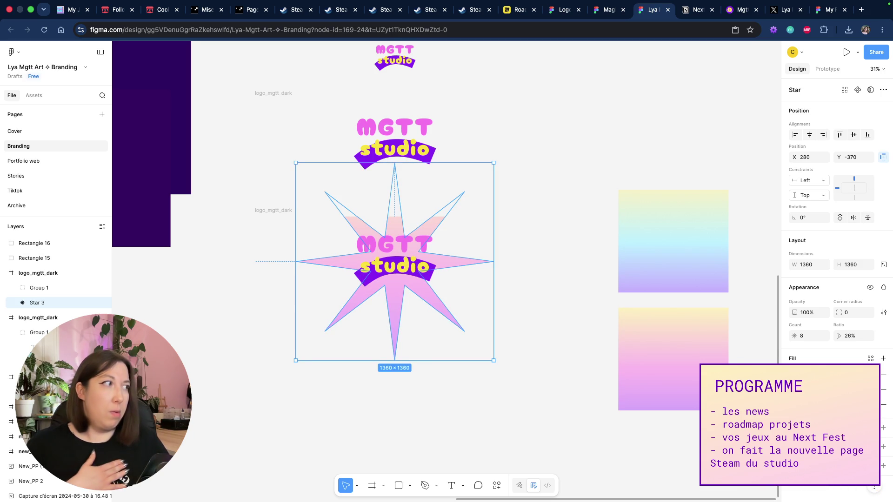
click(794, 375)
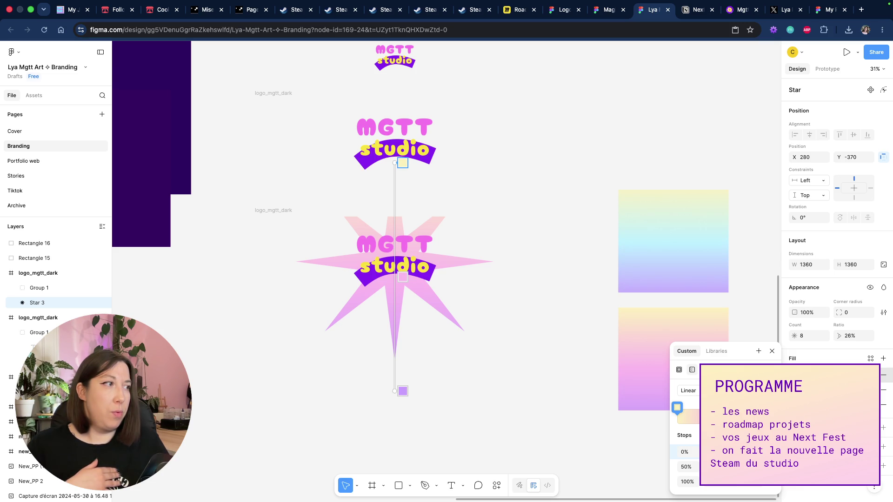
- Switch the star's gradient to Radial, centred in the star's middle
click(689, 391)
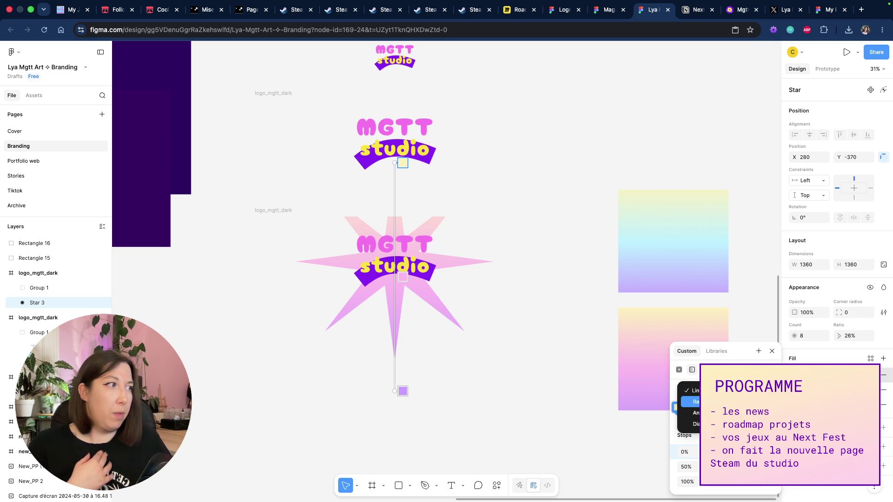
click(693, 402)
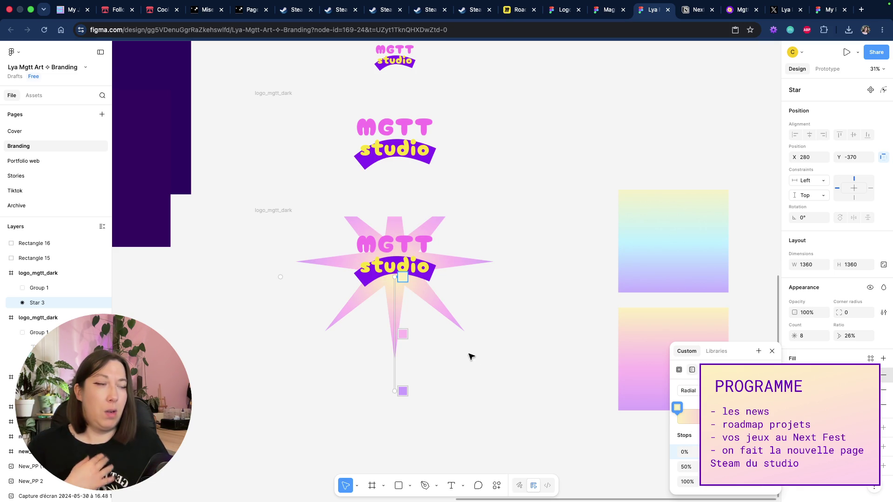
scroll(389, 276, up, 2)
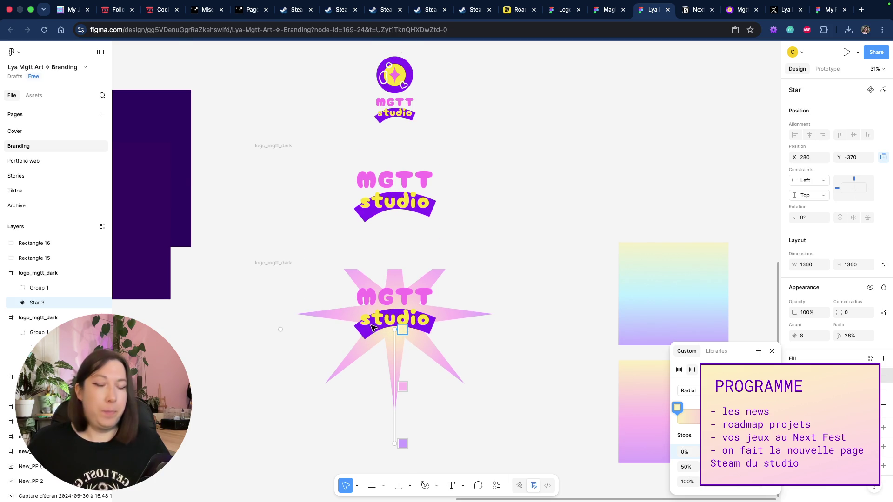
ctrl+scroll(370, 336, up, 5)
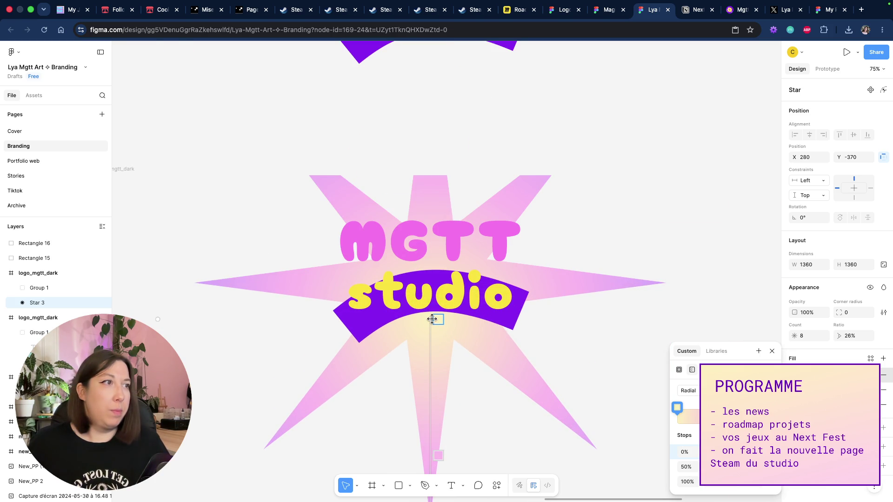
drag(430, 319, 430, 282)
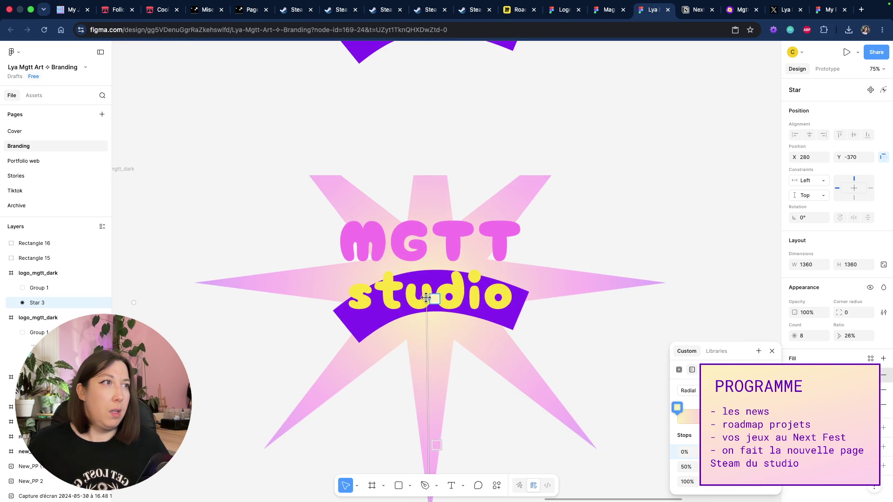
ctrl+scroll(507, 305, down, 5)
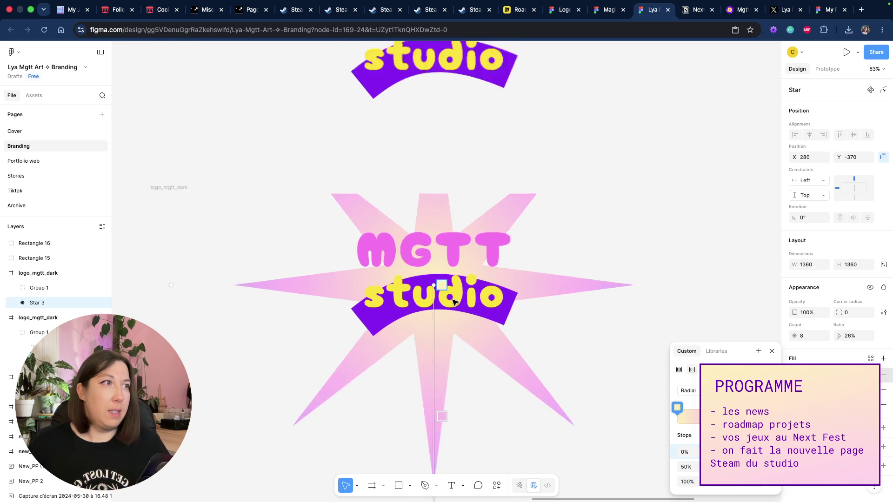
scroll(482, 307, up, 3)
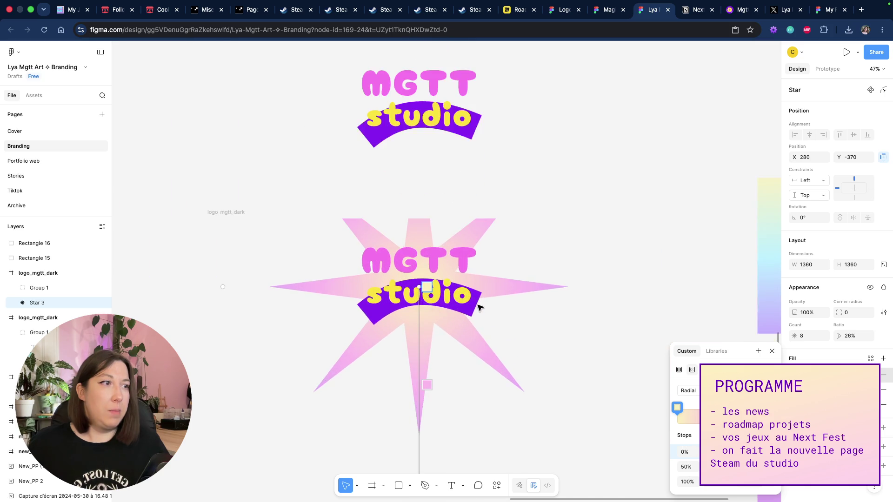
scroll(480, 309, down, 4)
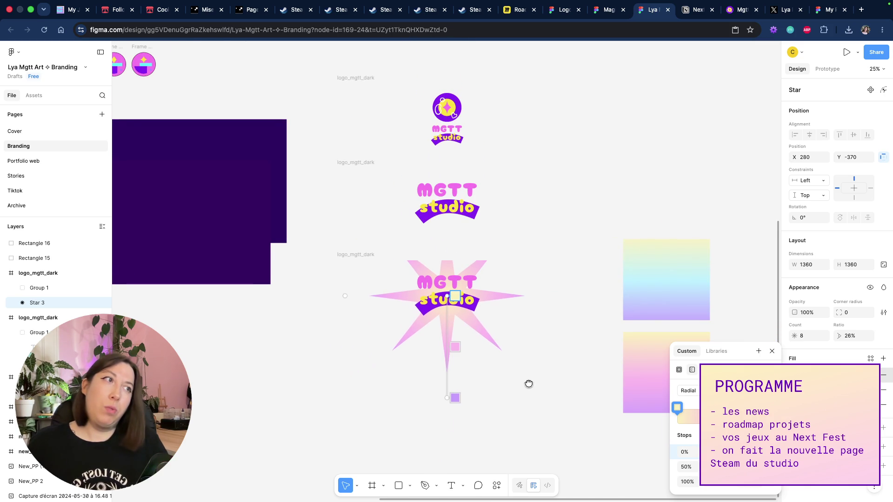
ctrl+scroll(455, 367, up, 2)
ctrl+scroll(448, 366, up, 2)
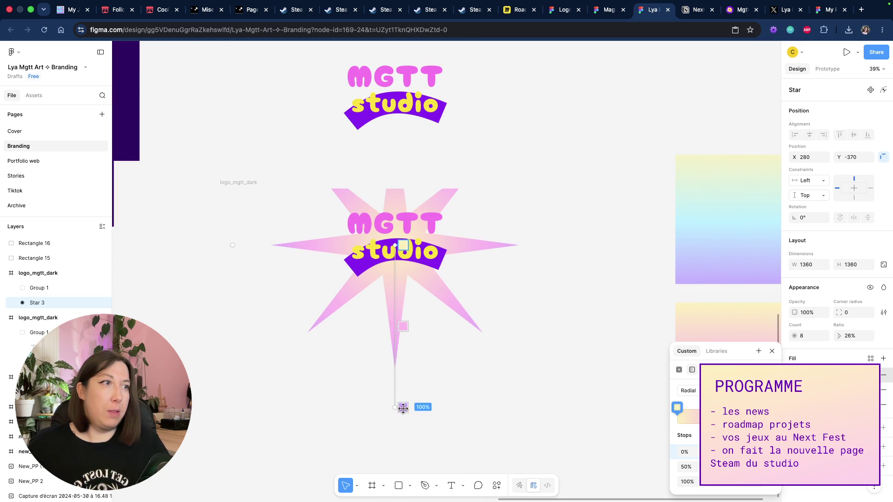
- Pull the middle stop toward the centre, move the outer stop to 80%, and add an end stop
mouse_move(403, 326)
mouse_down()
mouse_move(403, 291)
mouse_move(402, 314)
mouse_up()
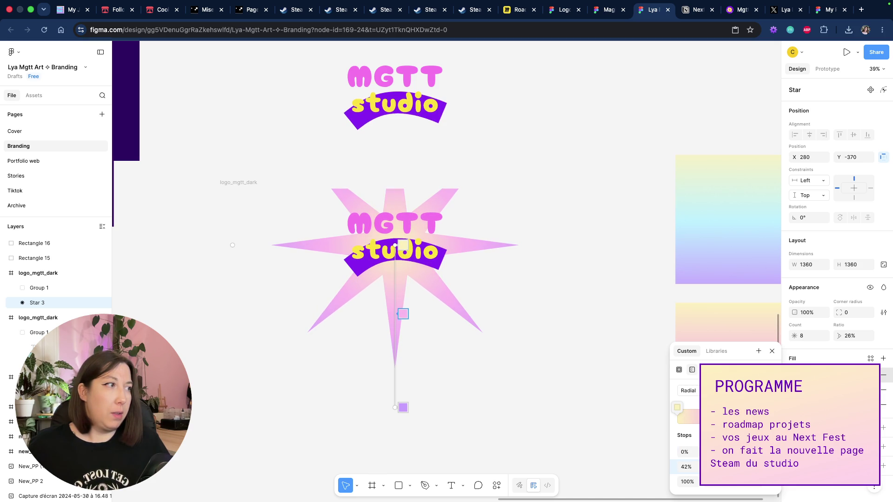
drag(403, 408, 403, 375)
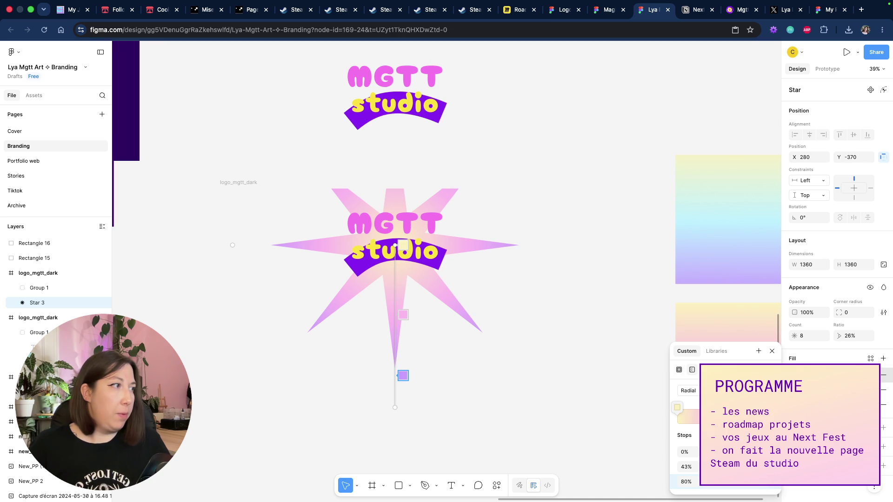
click(705, 482)
key(Escape)
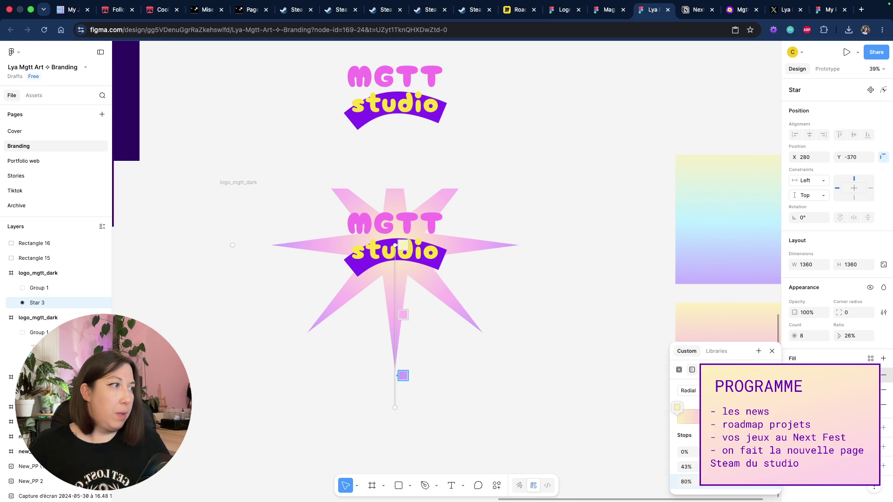
click(395, 345)
drag(403, 346, 403, 407)
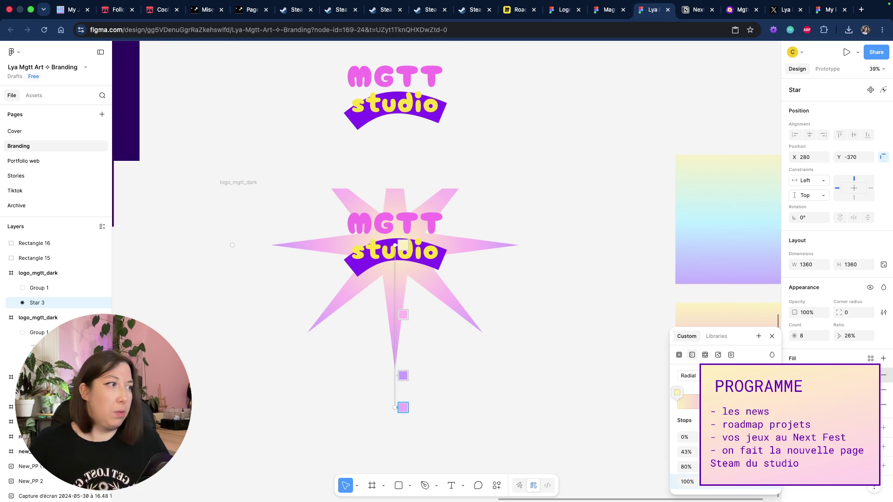
- Add a 15% stop and set the 100% end stop's colour to C8A0FF
click(693, 403)
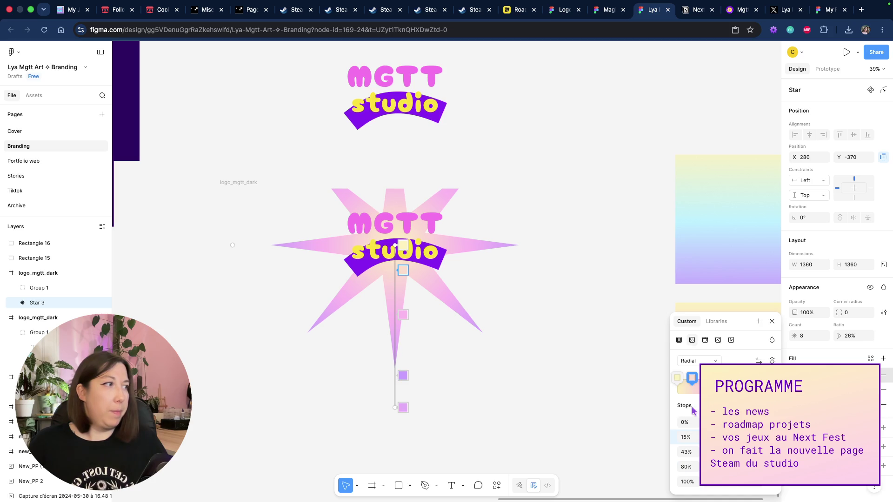
click(403, 408)
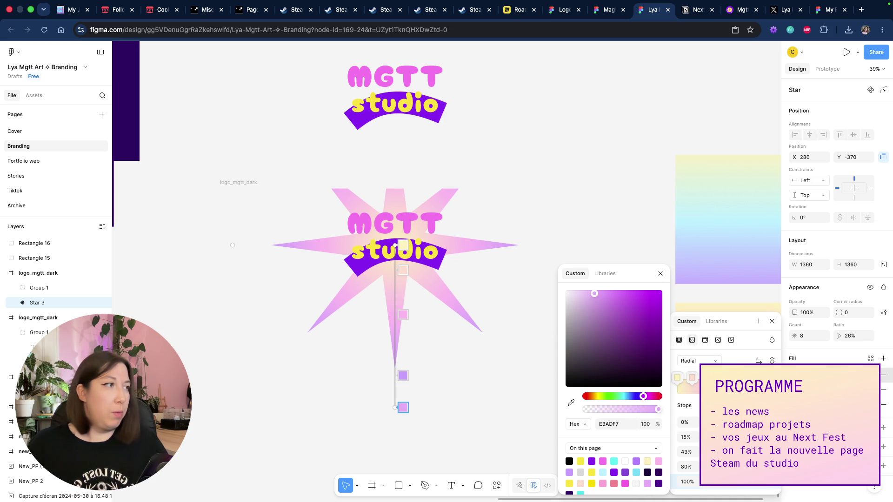
click(611, 424)
text(C8A0FF)
key(Return)
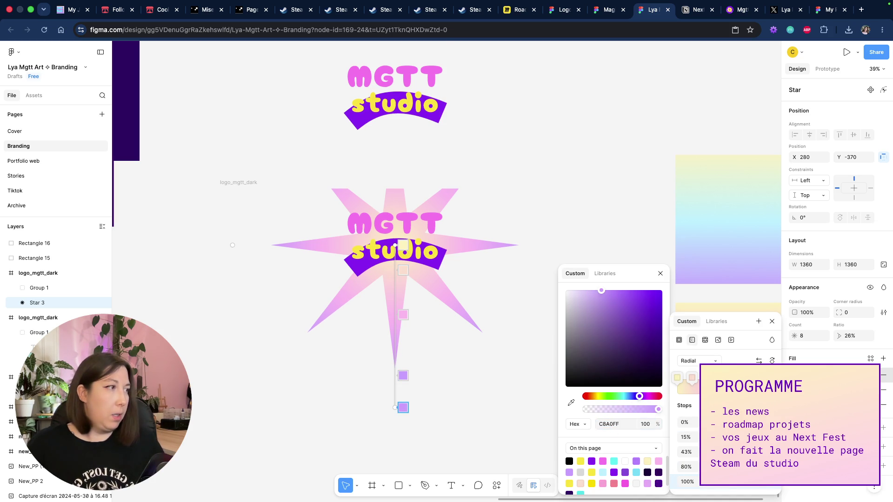
click(746, 336)
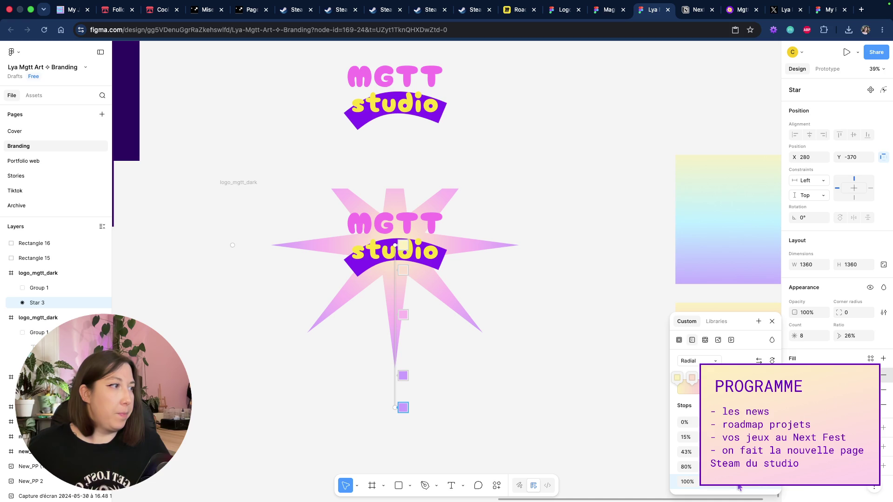
click(684, 483)
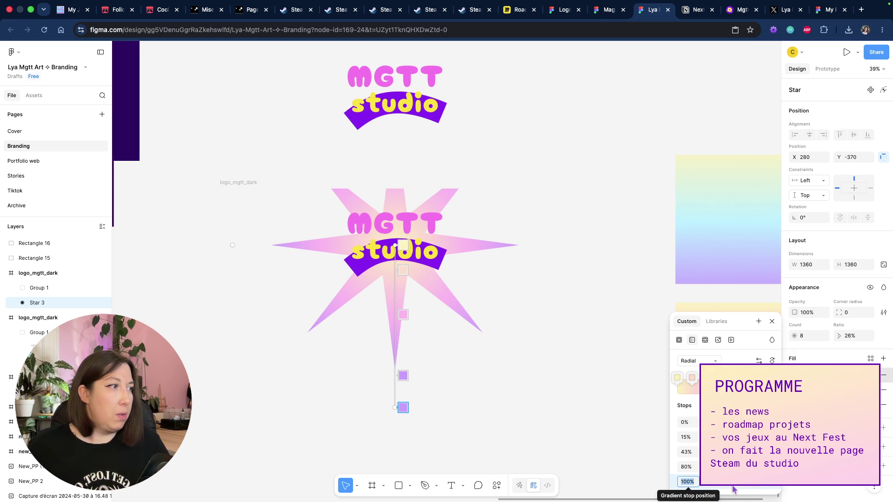
click(751, 485)
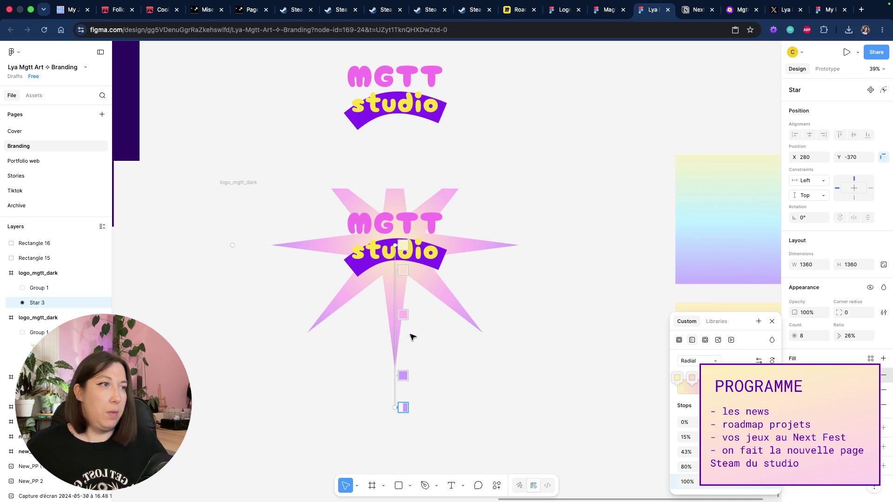
key(Escape)
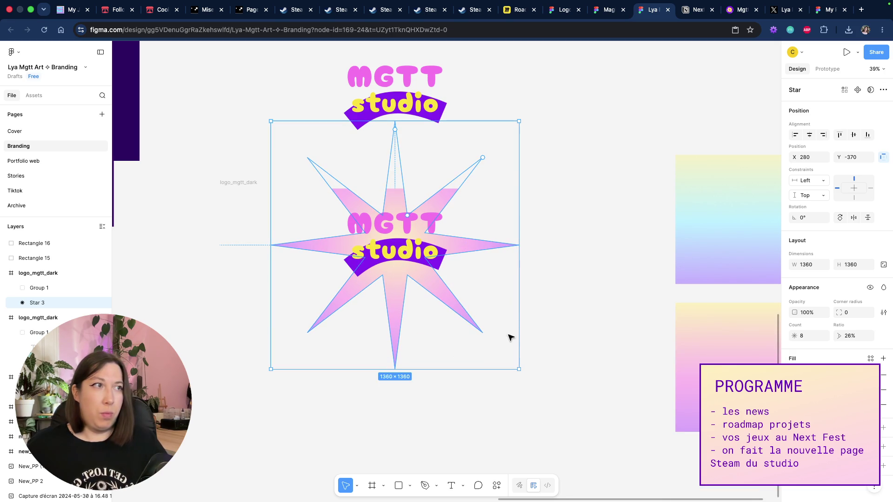
- Enlarge the star around its centre and make the logo_mgtt_dark frame taller
drag(520, 372, 542, 383)
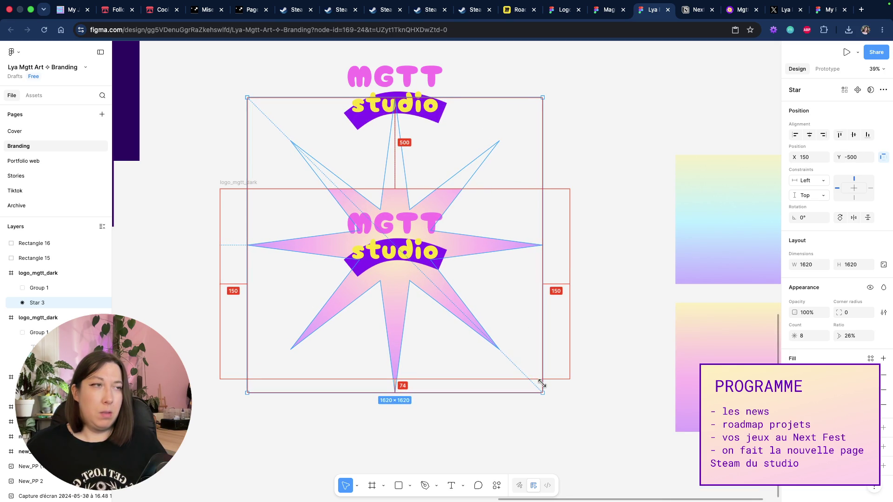
click(234, 183)
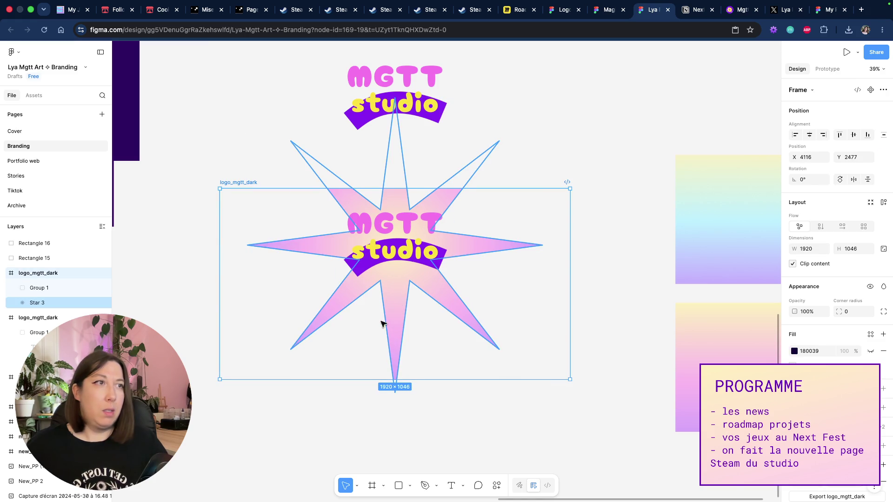
drag(409, 380, 409, 414)
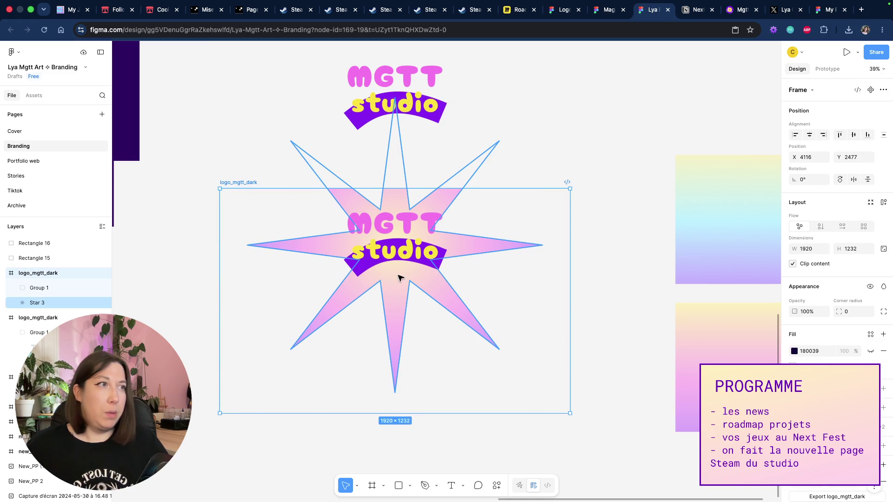
- Move the star's gradient stops in to 31%, 52% and 65%, then open a new browser tab
click(399, 296)
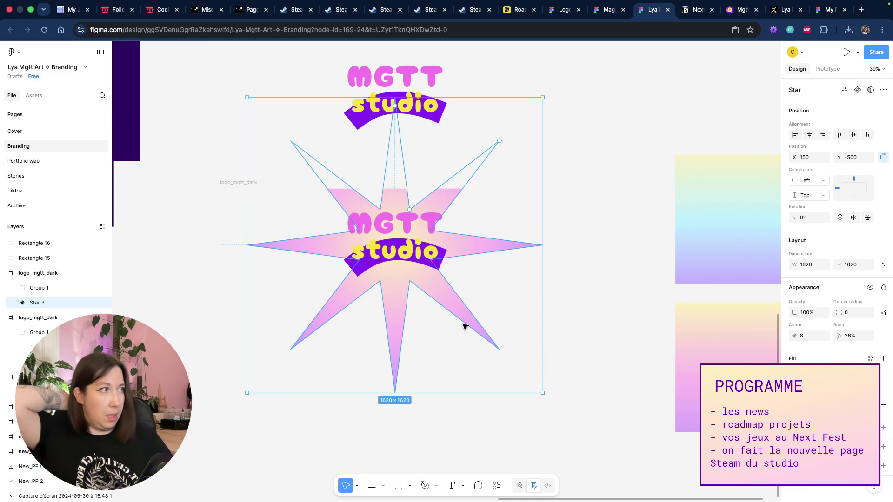
click(794, 375)
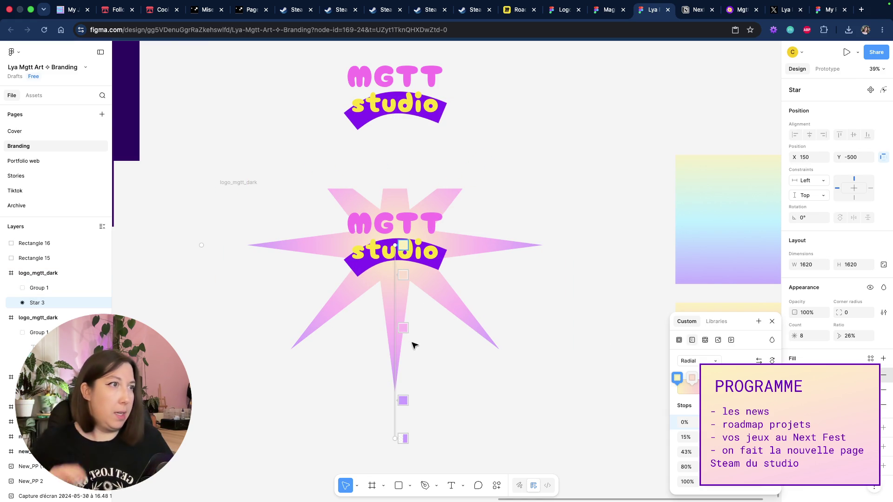
mouse_move(403, 328)
mouse_down()
mouse_move(403, 304)
mouse_move(403, 313)
mouse_up()
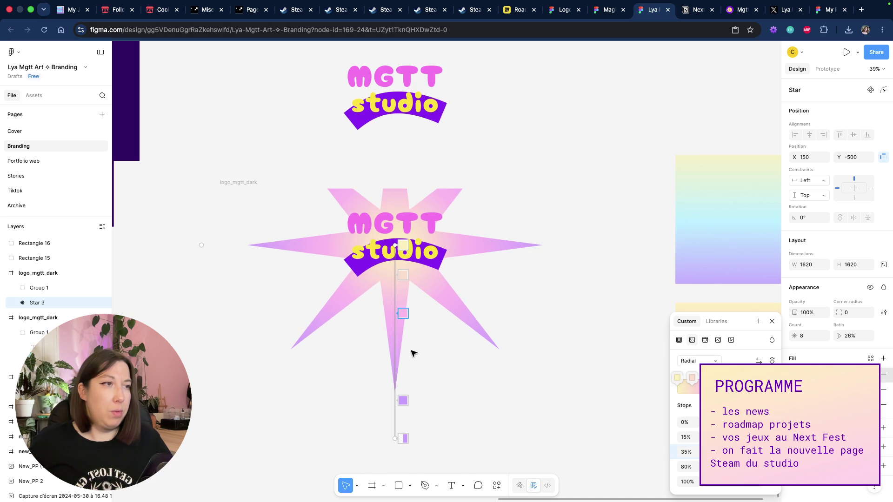
drag(403, 400, 404, 345)
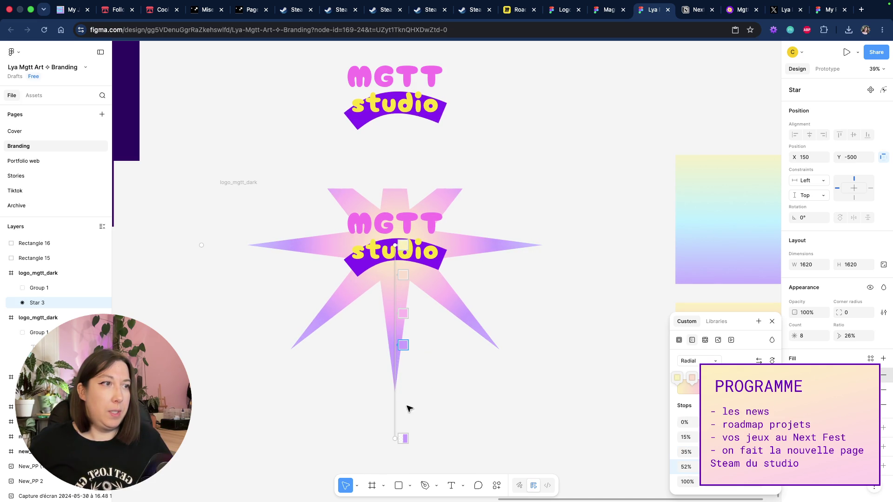
drag(403, 435, 403, 371)
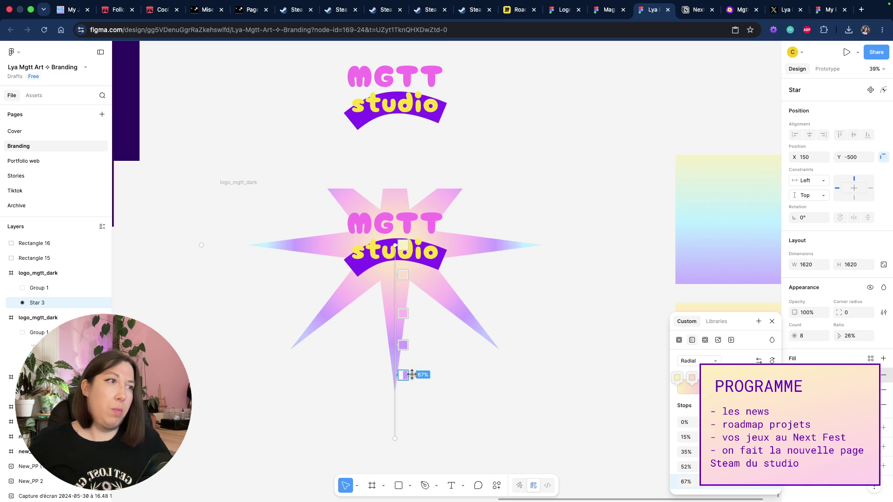
key(Escape)
click(542, 417)
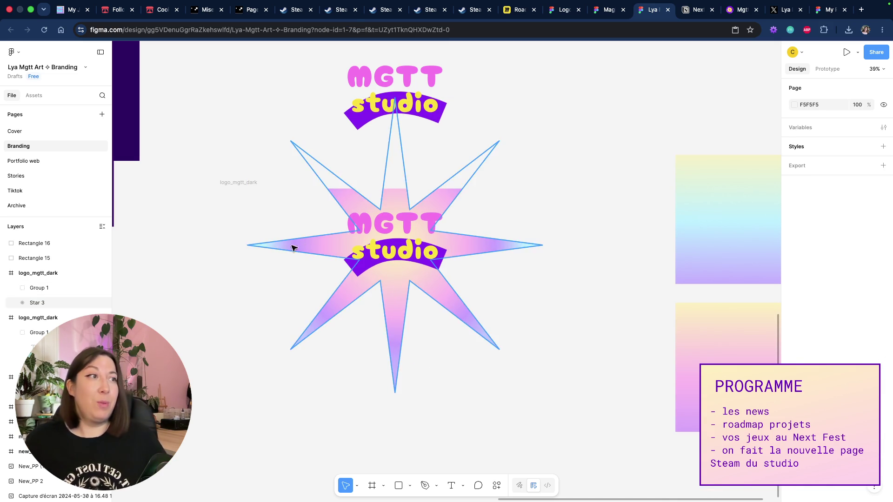
scroll(535, 256, right, 5)
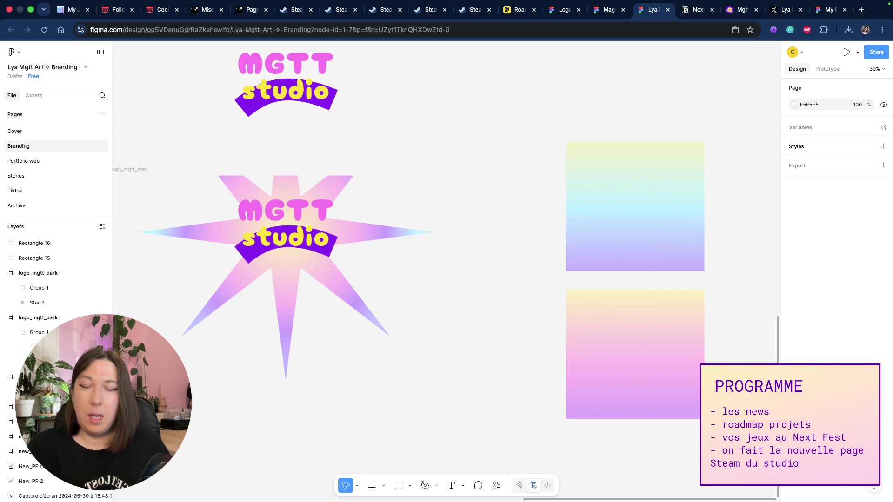
click(862, 10)
- Search the web for 'penpot' and open the penpot.app homepage
text(penpot)
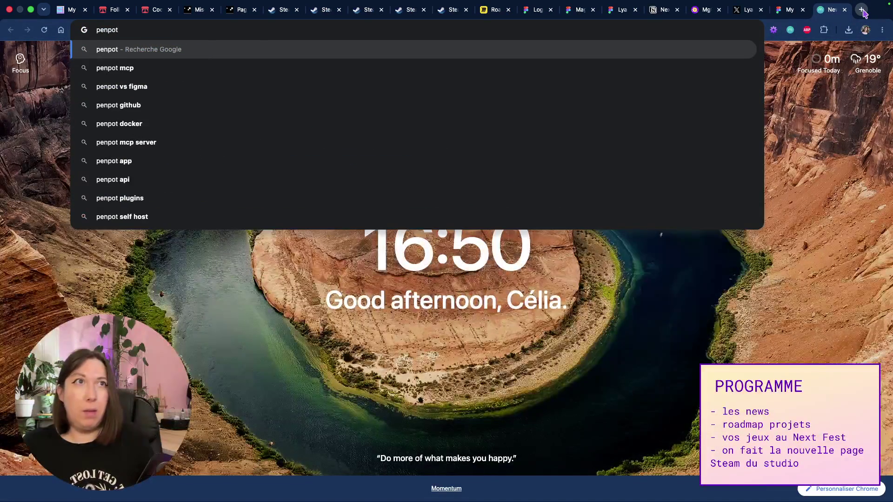
key(Return)
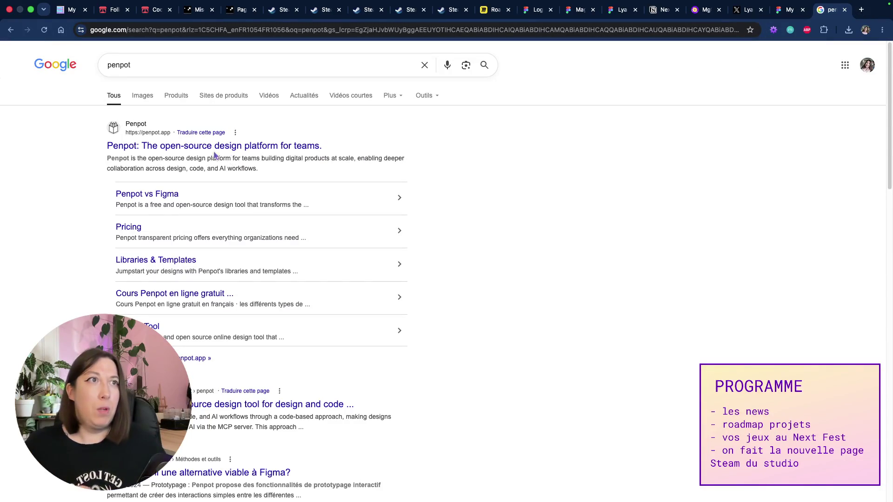
click(214, 152)
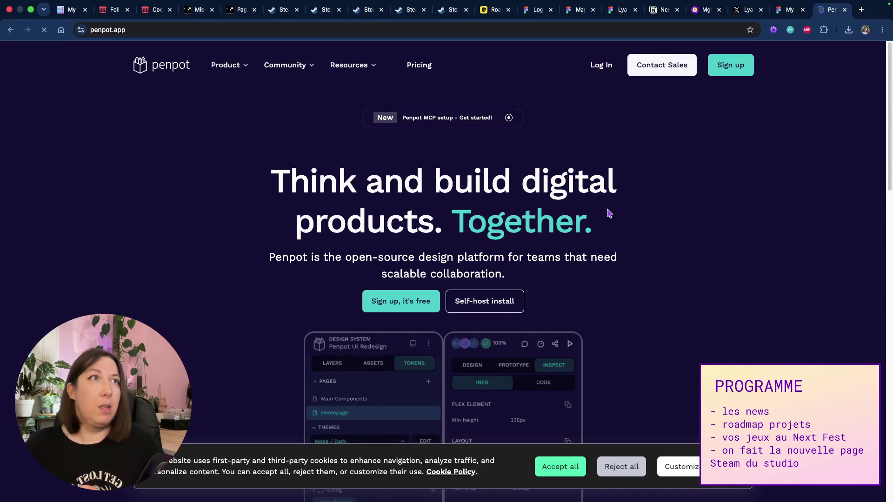
- Reject the Penpot site's cookies, then return to the Lya Mgtt Art ✧ Branding file in Figma
scroll(609, 213, down, 3)
scroll(609, 214, down, 6)
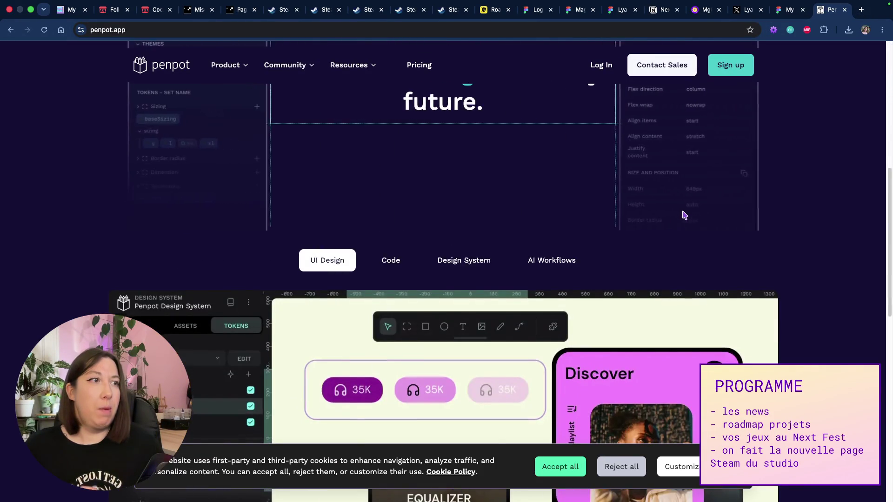
scroll(684, 215, down, 3)
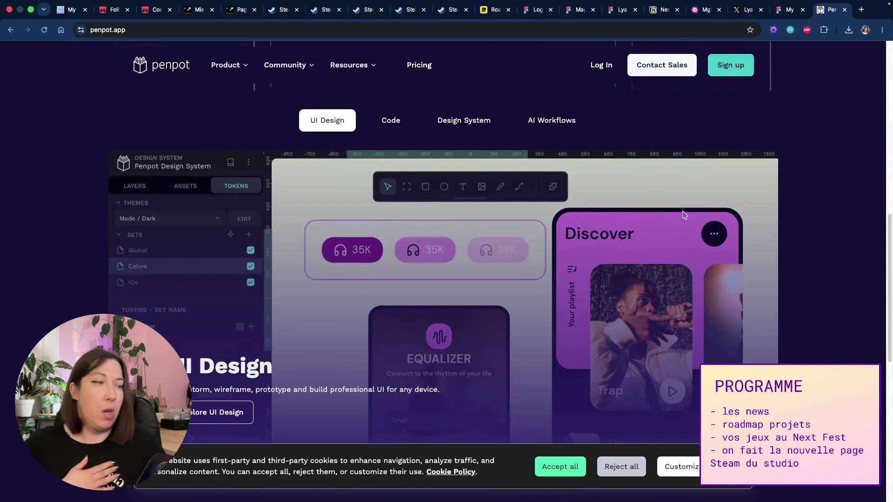
scroll(684, 214, down, 3)
click(620, 466)
scroll(565, 445, up, 5)
scroll(565, 446, up, 10)
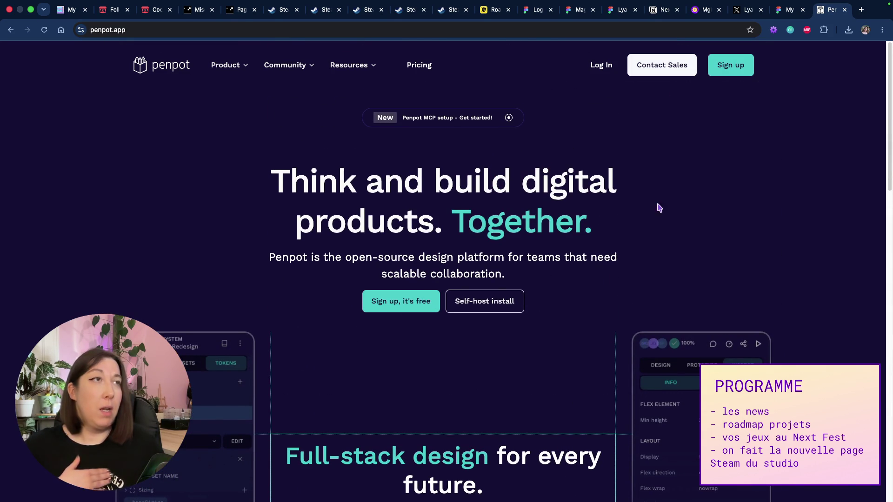
click(535, 14)
click(616, 13)
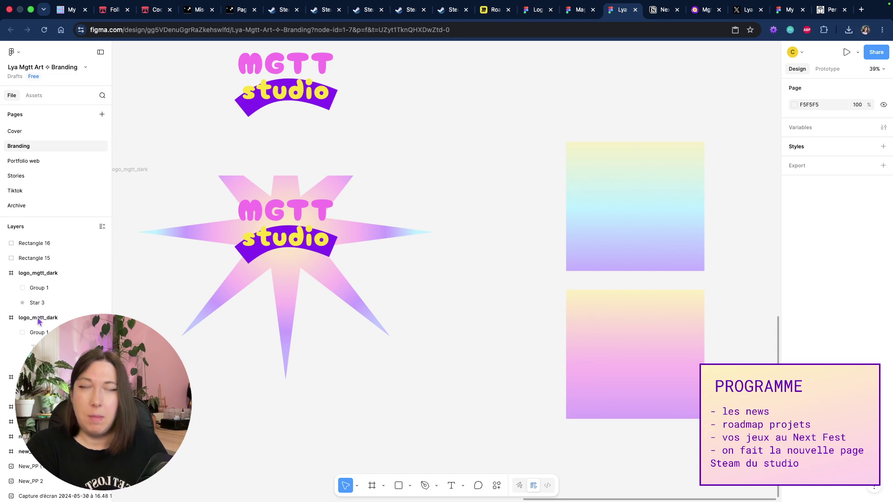
click(14, 52)
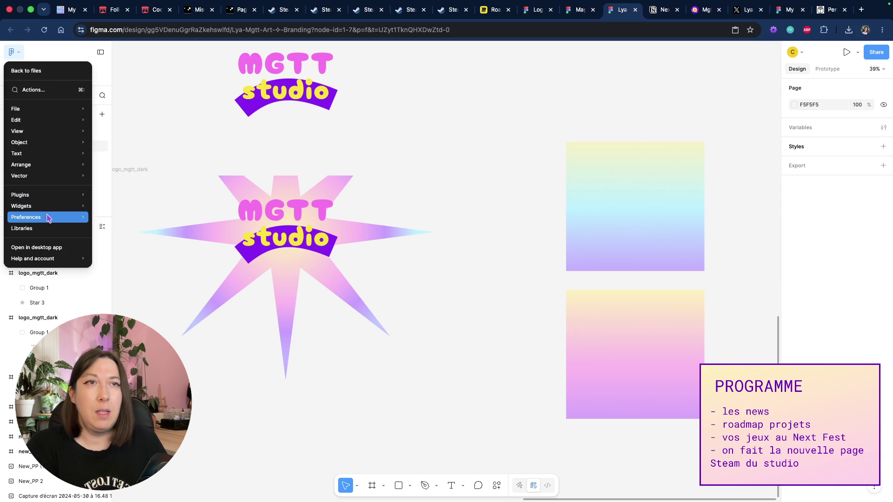
mouse_move(48, 218)
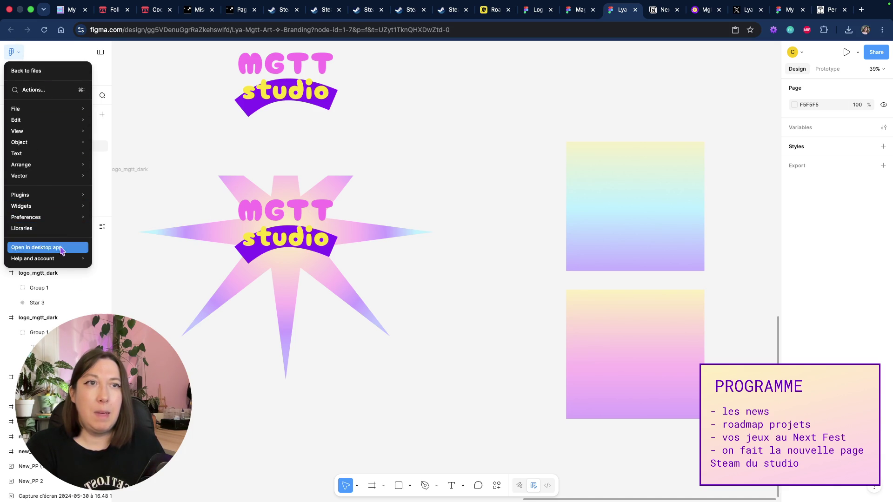
mouse_move(66, 259)
click(318, 376)
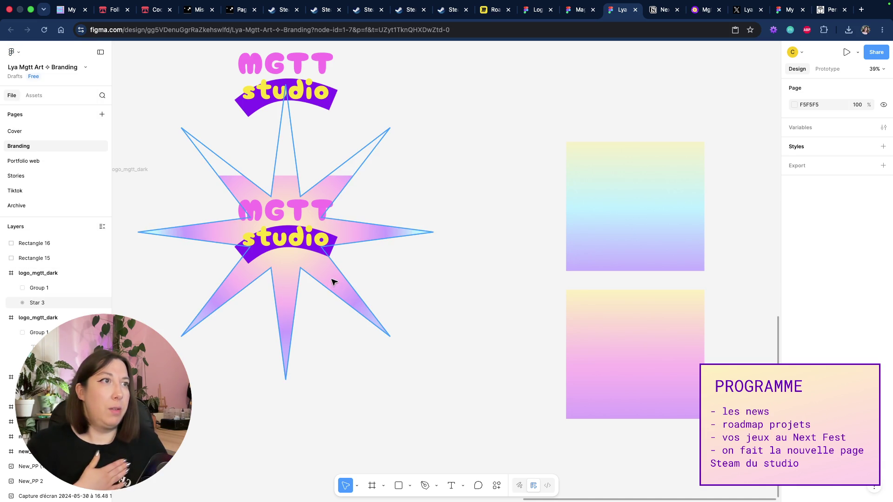
- Alt-drag the lower gradient square to place a copy to its right
click(682, 361)
drag(480, 357, 322, 311)
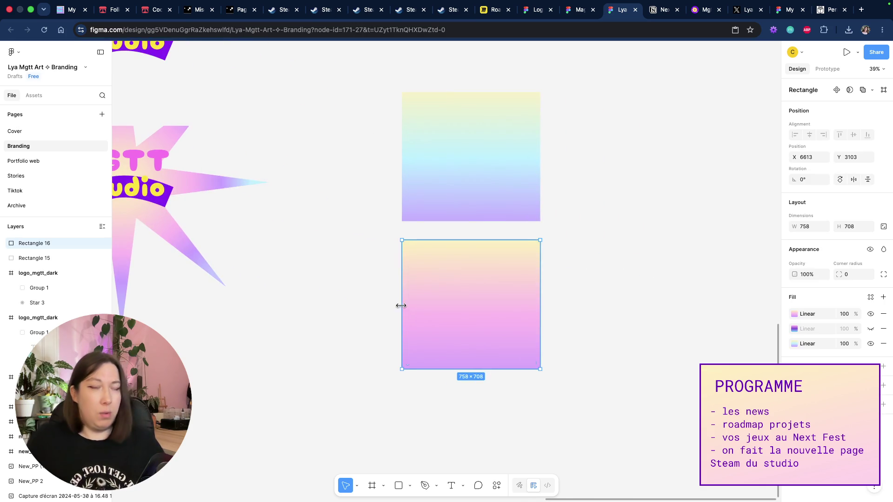
alt+drag(417, 309, 578, 316)
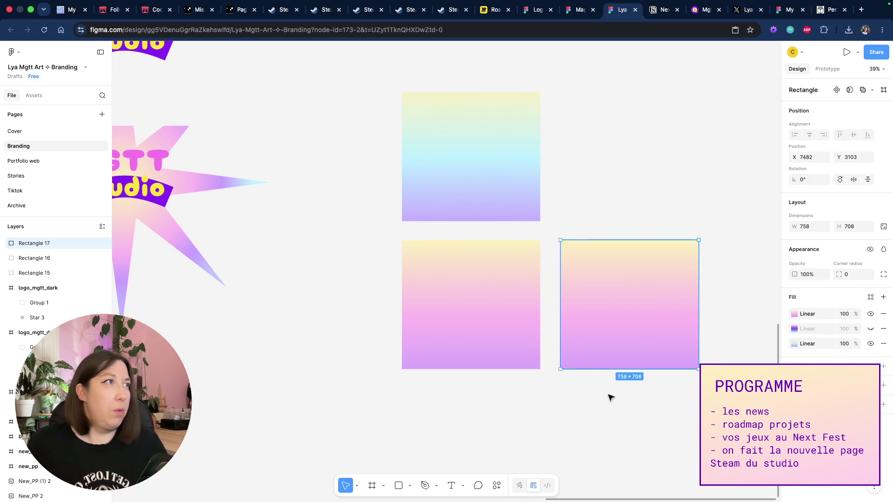
scroll(581, 395, right, 3)
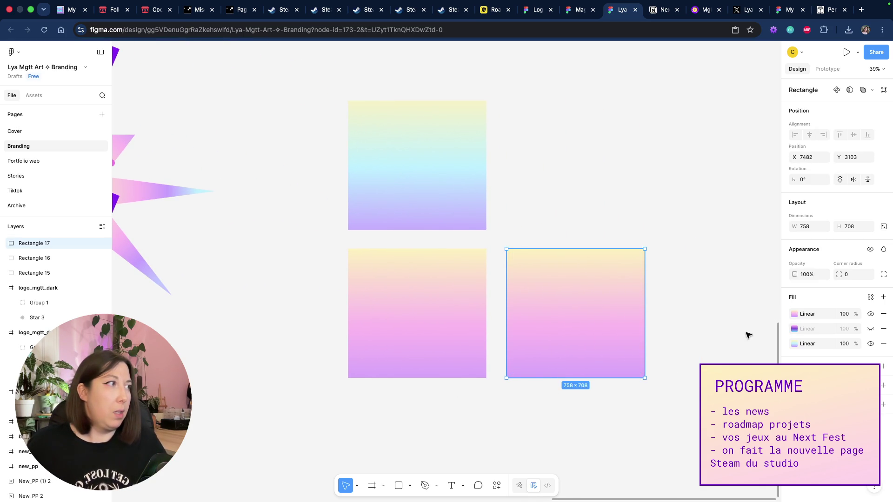
- Inspect the copy's gradient fills, including the third fill's middle colour stop
click(795, 315)
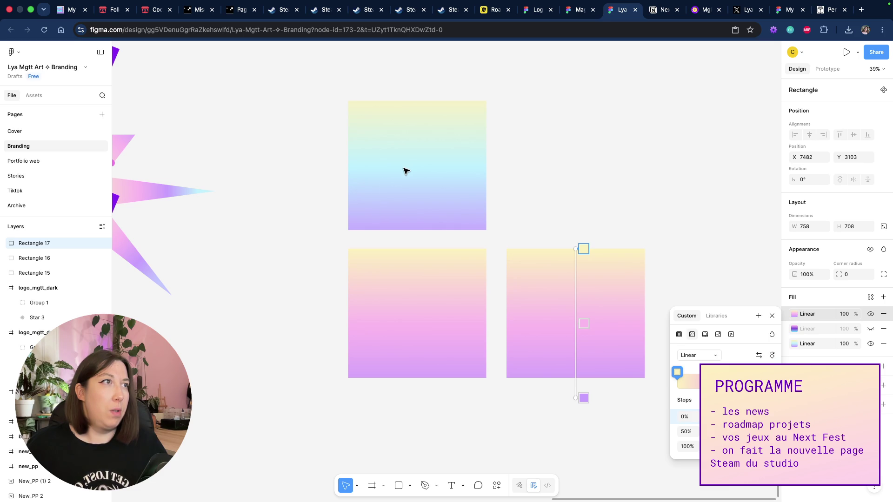
key(Escape)
click(795, 344)
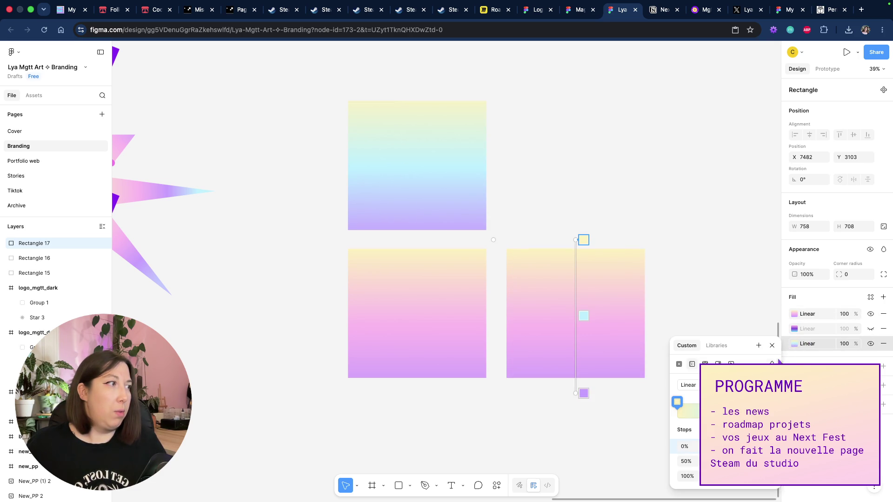
click(686, 461)
key(Escape)
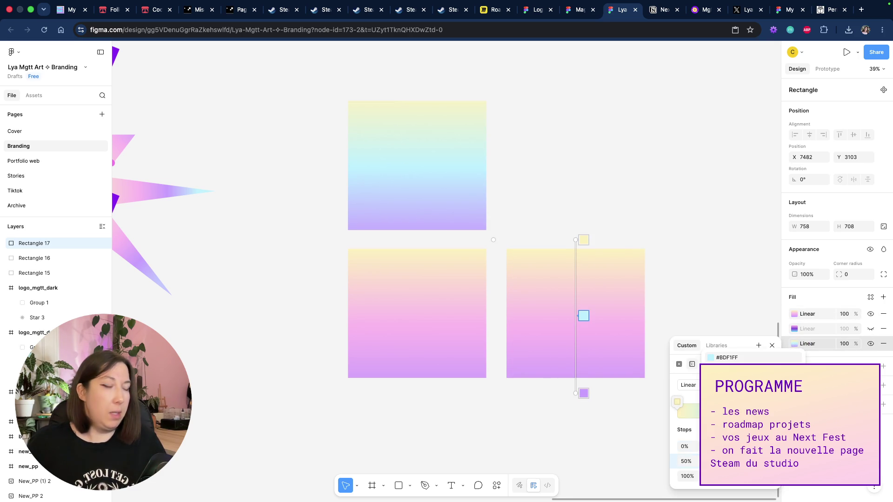
key(Escape)
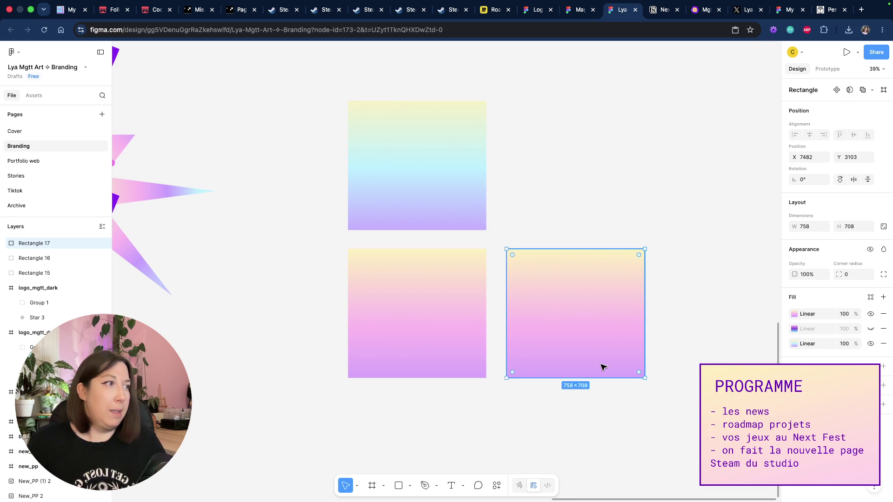
- Rework the first gradient's stops, adding a new light blue stop at the end
click(796, 316)
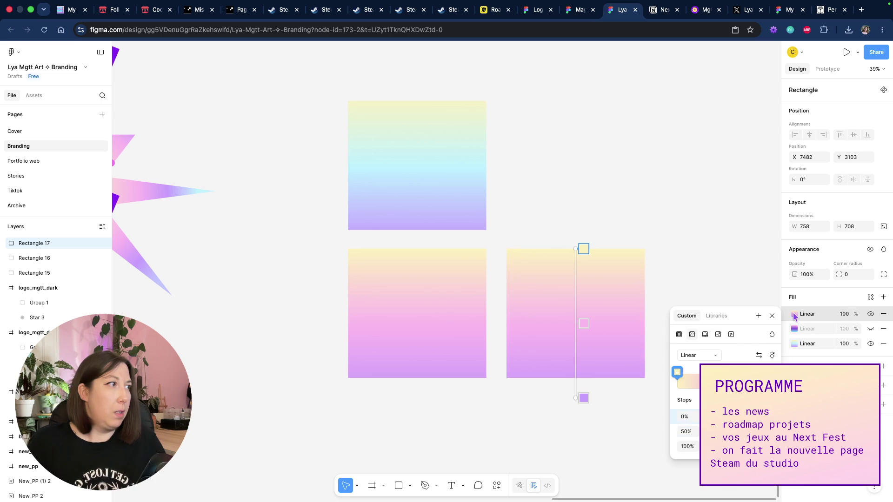
drag(583, 398, 584, 365)
drag(584, 323, 584, 304)
drag(584, 365, 584, 350)
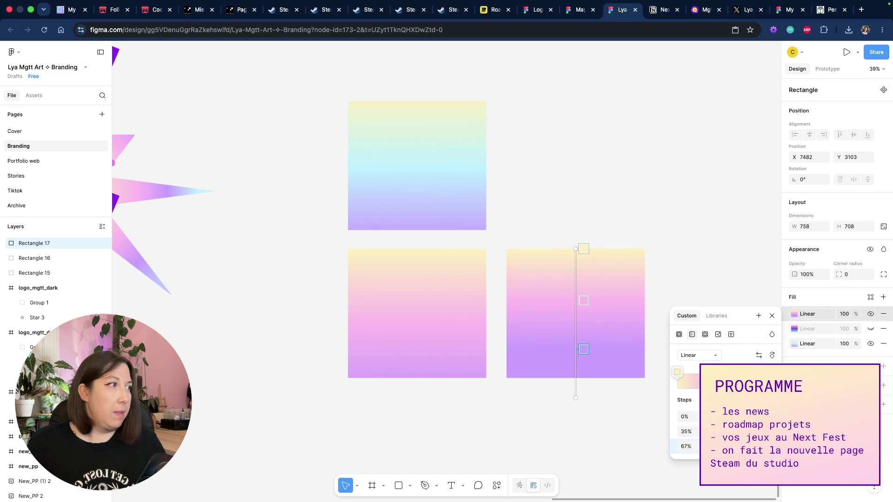
click(576, 325)
drag(584, 324, 584, 399)
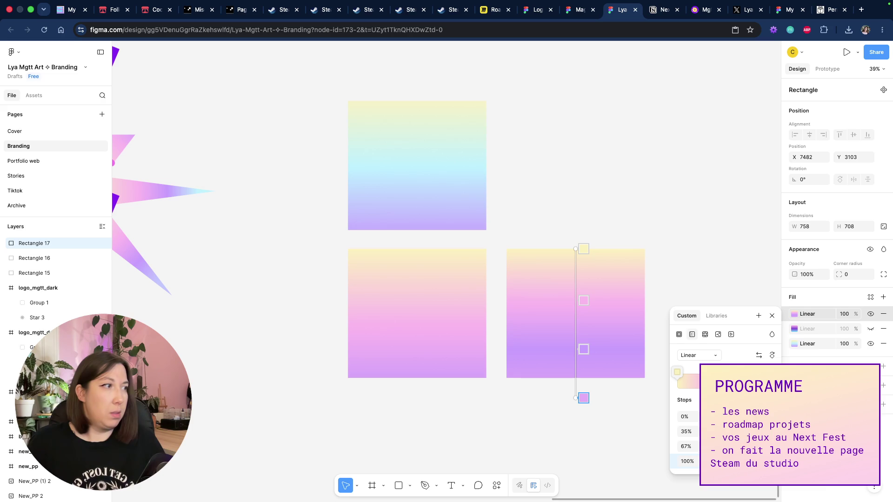
click(718, 361)
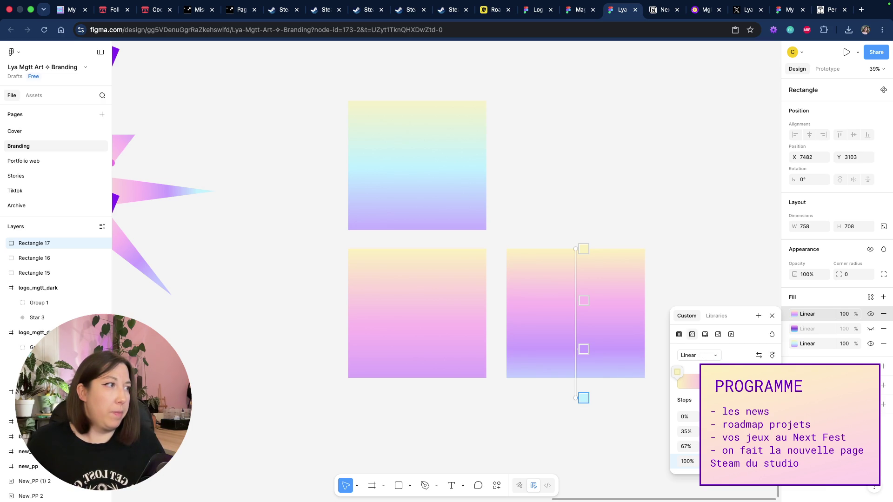
- Set the two middle gradient stops to 25% and 50%
click(707, 432)
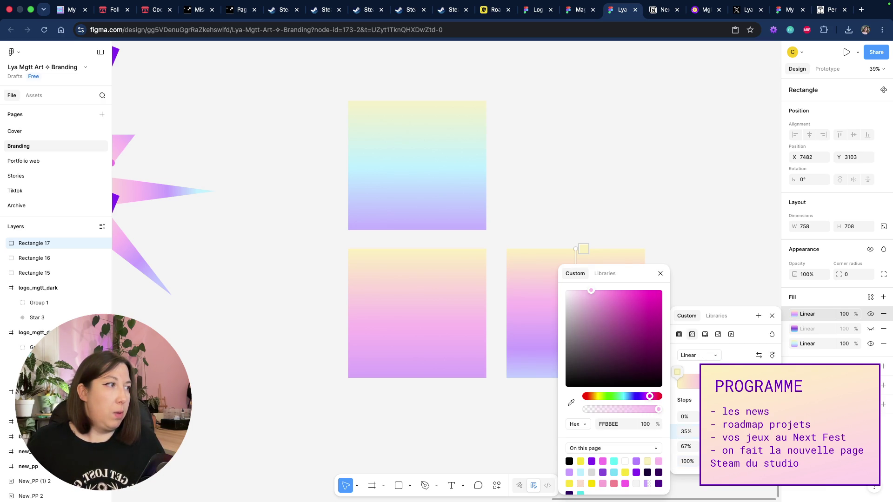
click(687, 432)
text(25)
key(Return)
click(687, 446)
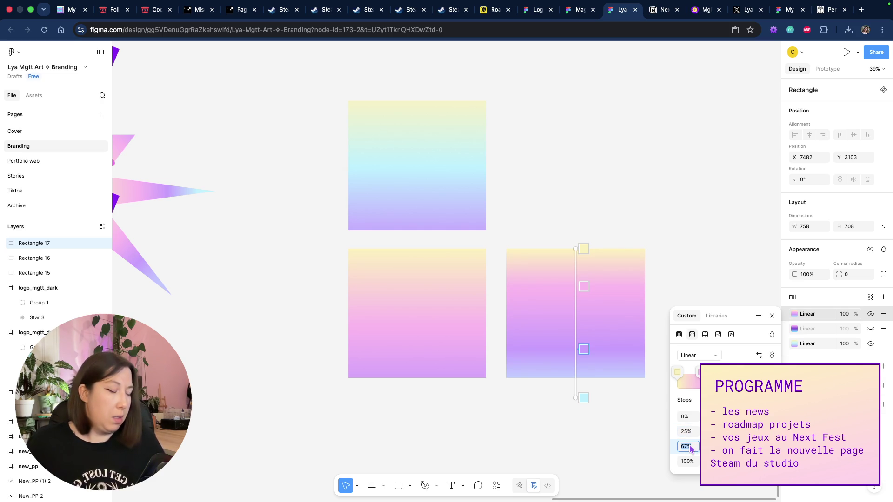
text(50)
key(Return)
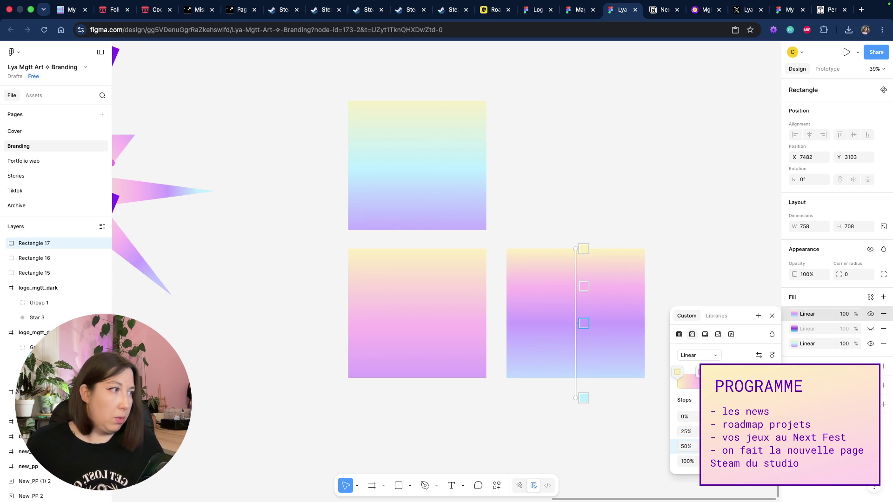
- Change the middle gradient stops to 33% and 66%
click(688, 434)
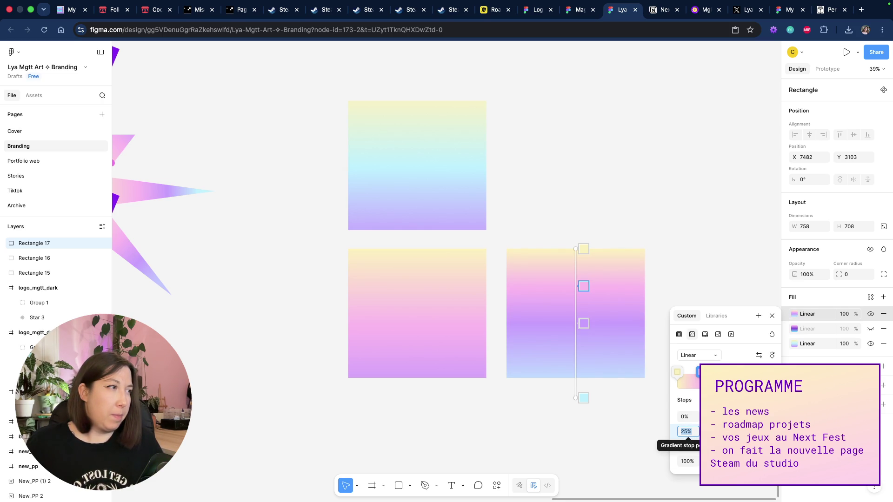
text(33)
key(Return)
click(688, 447)
text(66)
key(Return)
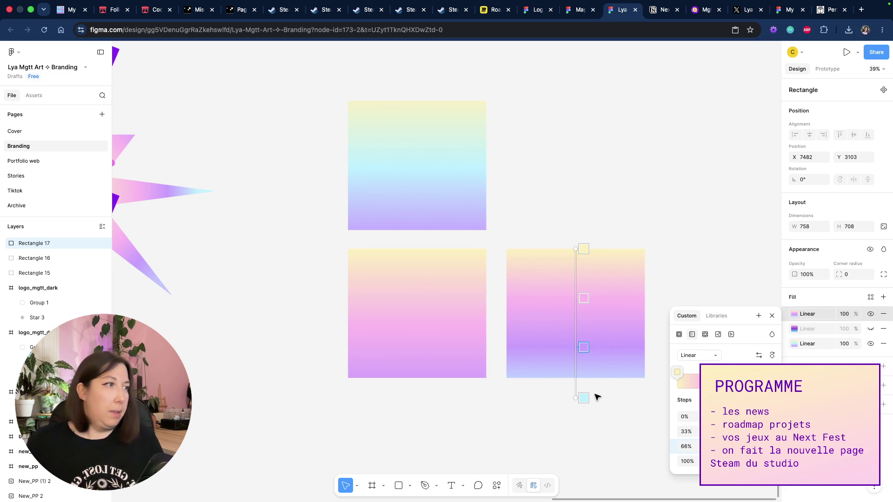
key(Escape)
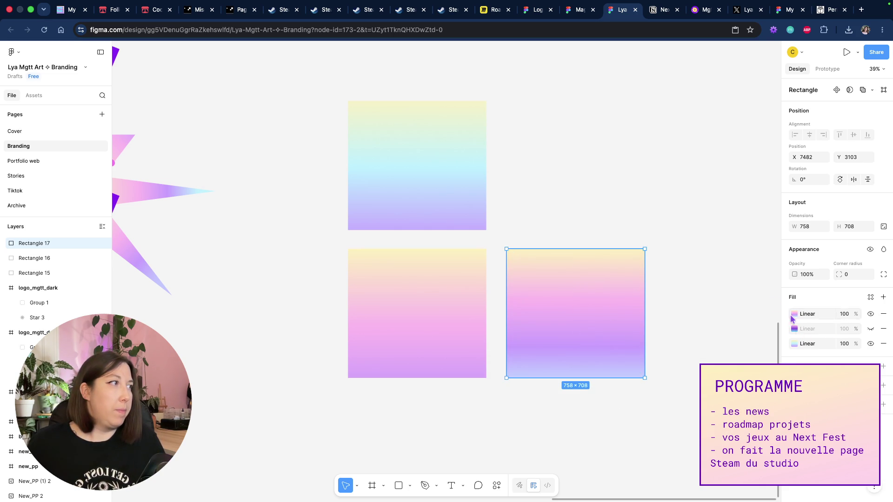
- Pull the gradient's end up to the square's bottom edge
click(796, 315)
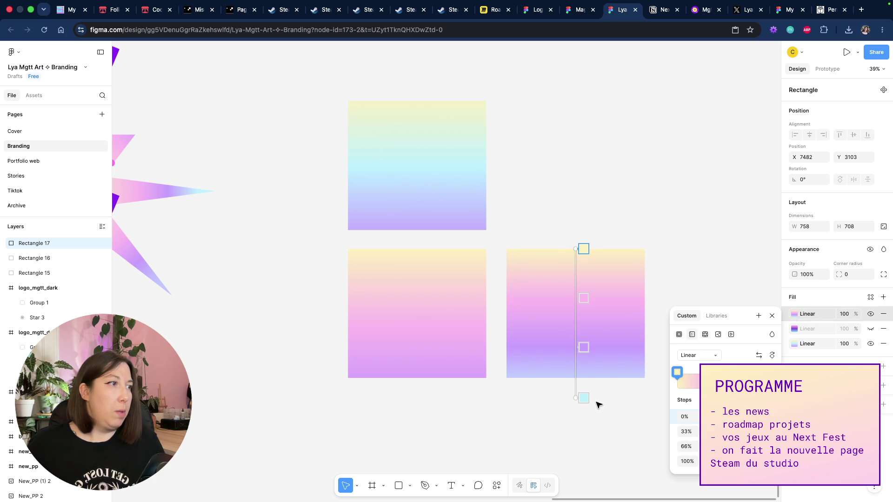
drag(576, 398, 576, 378)
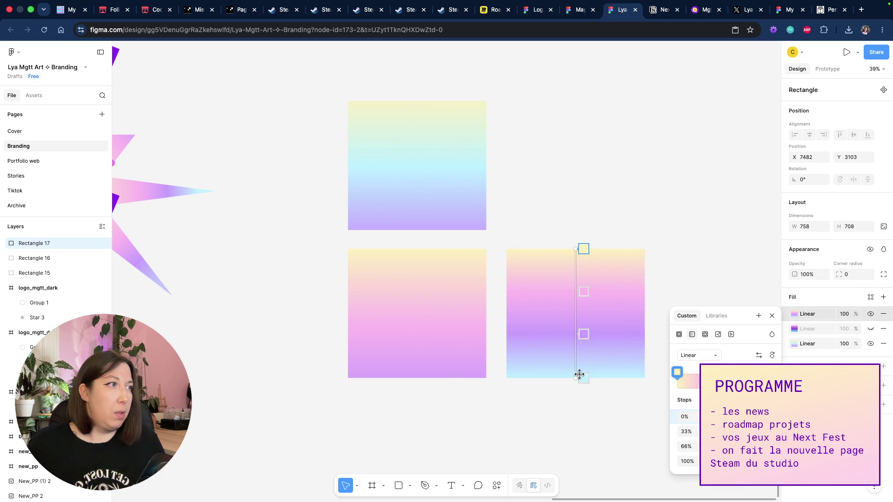
key(Escape)
scroll(747, 269, left, 5)
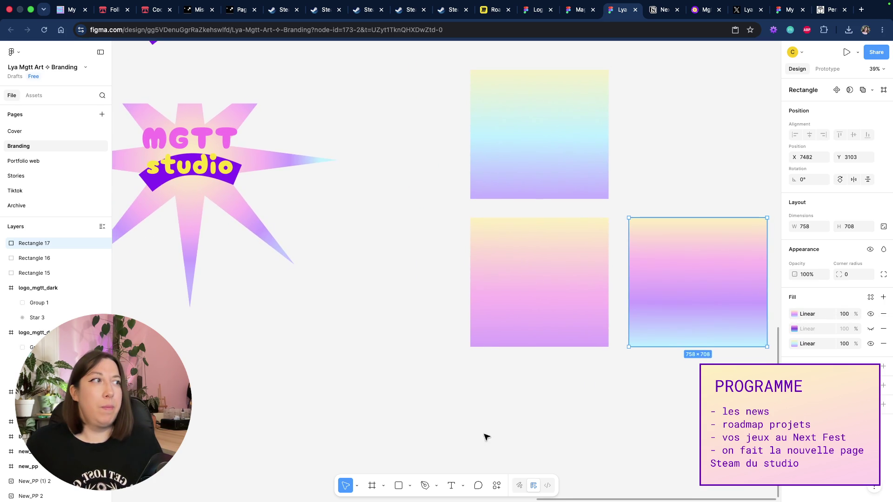
scroll(671, 389, down, 5)
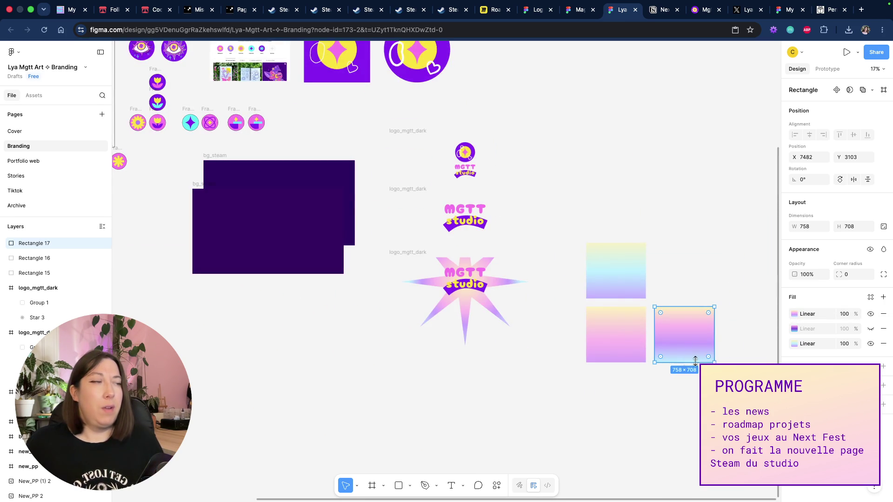
scroll(702, 349, up, 3)
scroll(702, 349, up, 3)
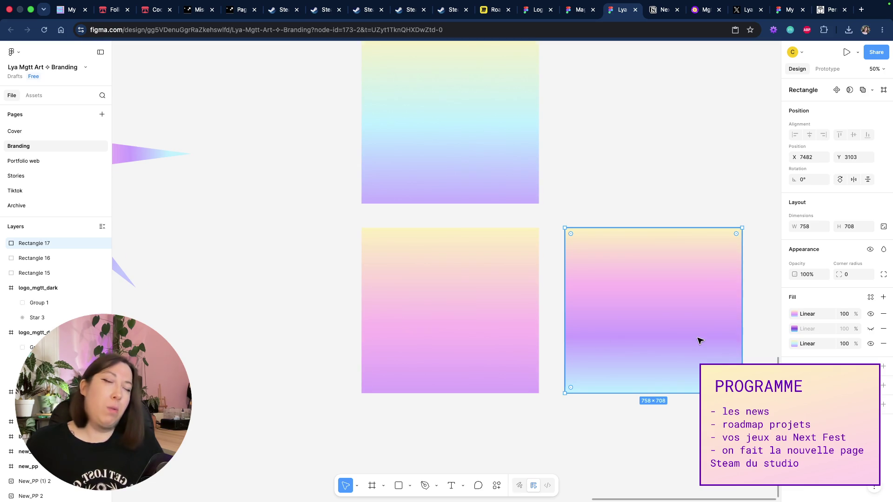
scroll(700, 341, down, 2)
scroll(695, 339, up, 1)
mouse_move(600, 375)
mouse_down()
mouse_move(484, 340)
mouse_move(495, 344)
mouse_up()
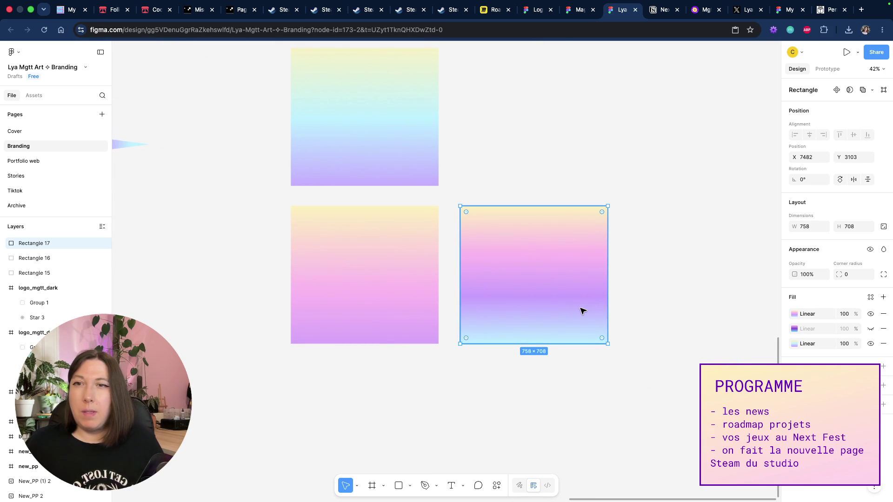
scroll(630, 291, down, 3)
scroll(630, 291, down, 1)
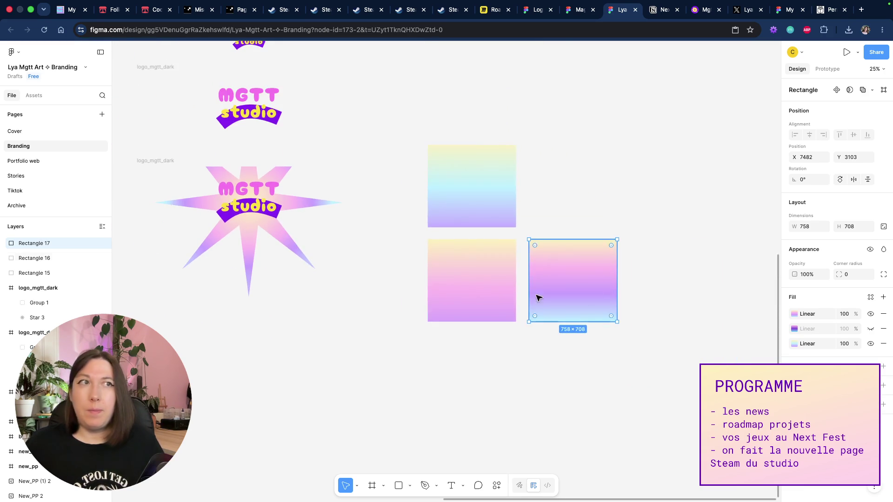
drag(374, 286, 483, 314)
scroll(353, 267, up, 3)
click(371, 281)
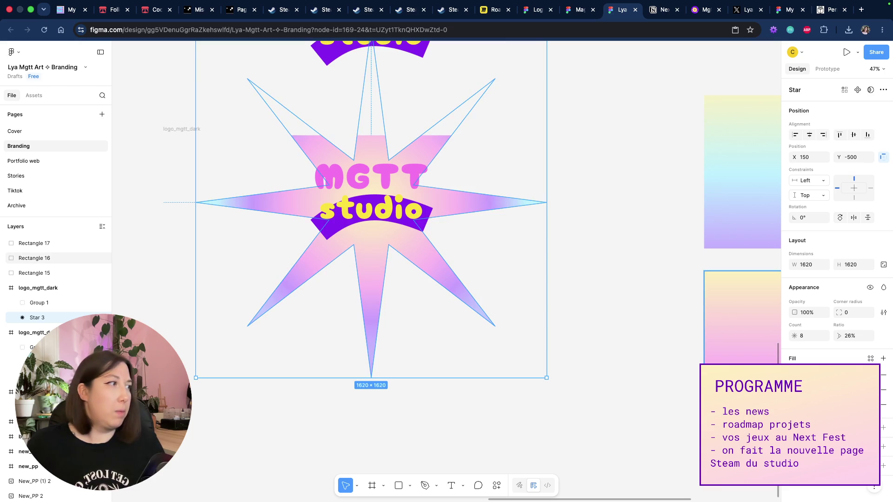
click(795, 375)
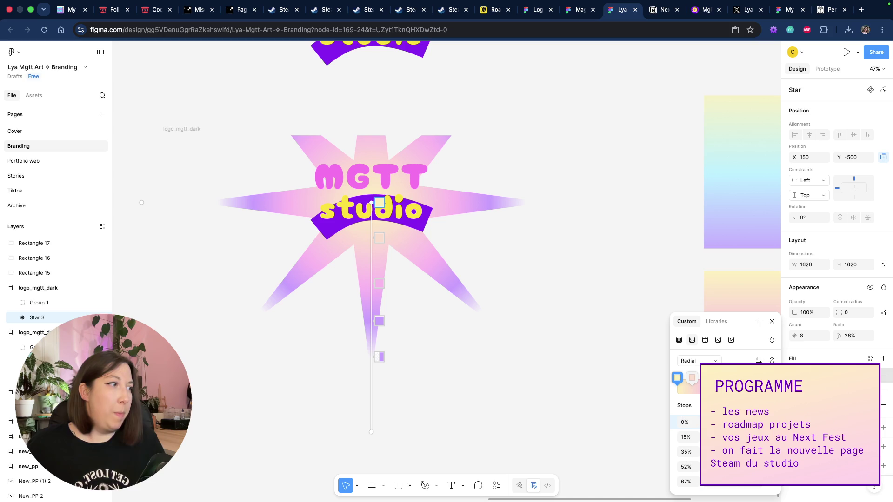
click(380, 321)
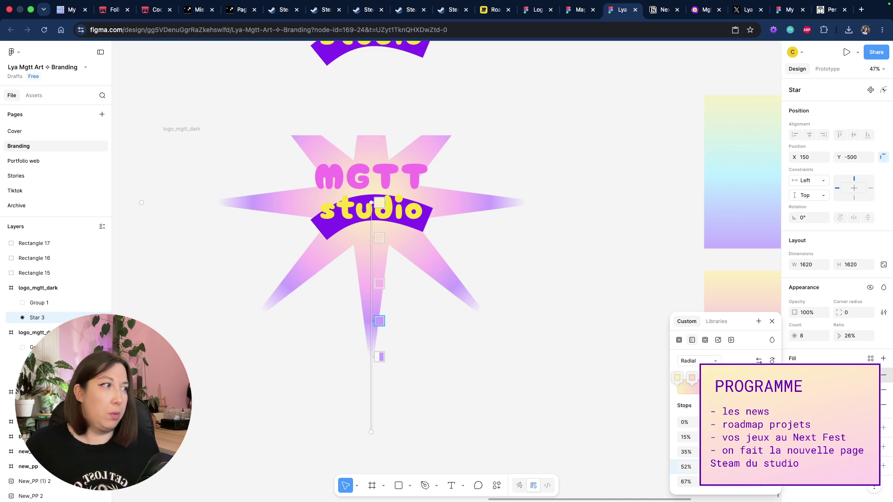
key(Escape)
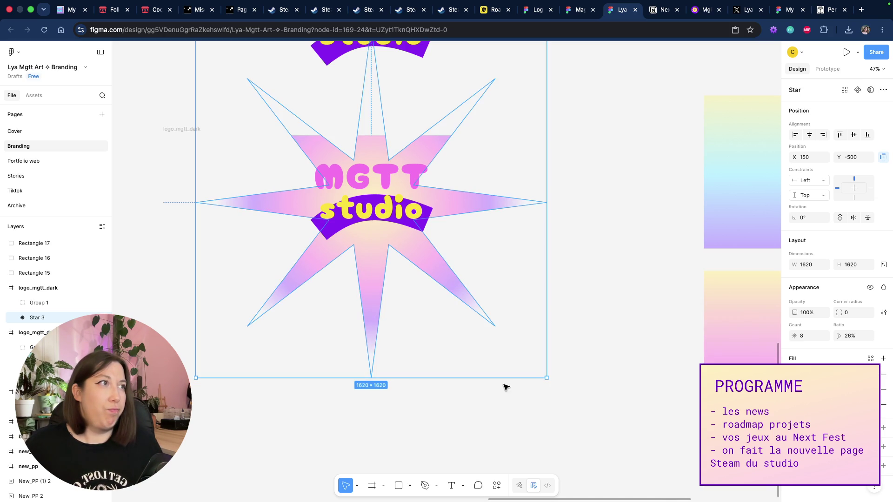
click(496, 417)
scroll(482, 392, down, 5)
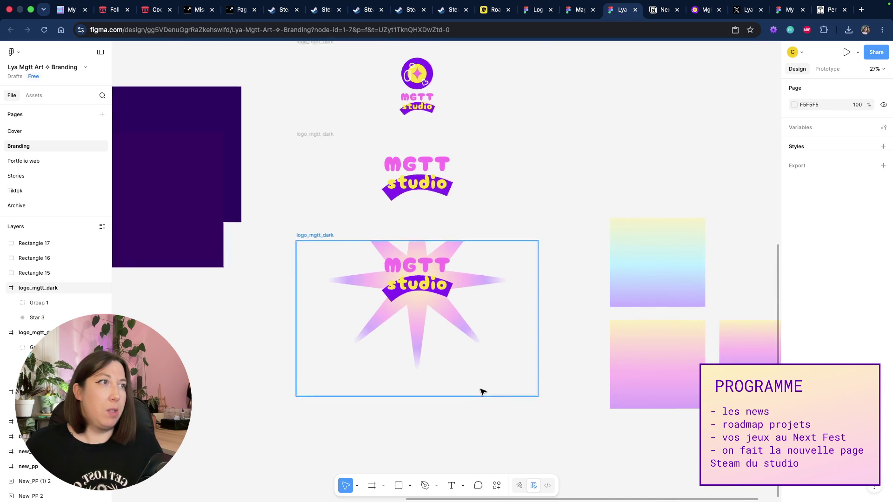
scroll(480, 384, up, 5)
click(379, 267)
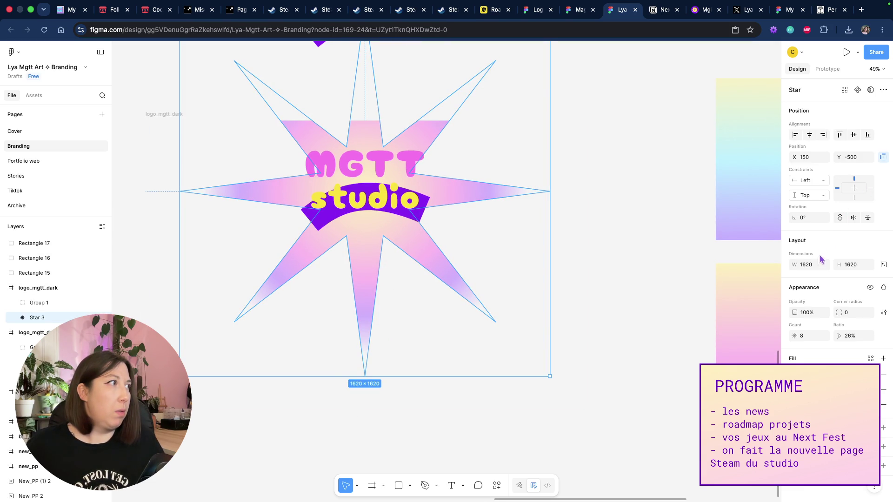
- Give Star 3 12 points and a 35% inner ratio, and centre it horizontally
click(811, 336)
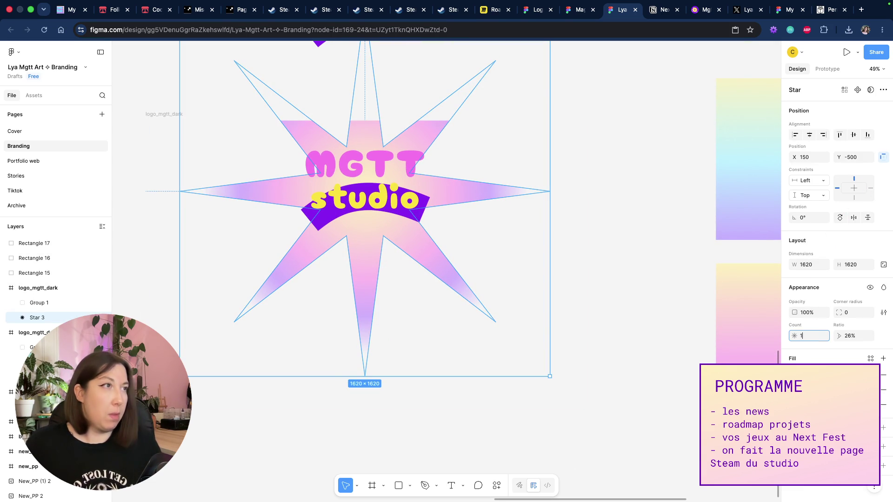
text(2)
key(Return)
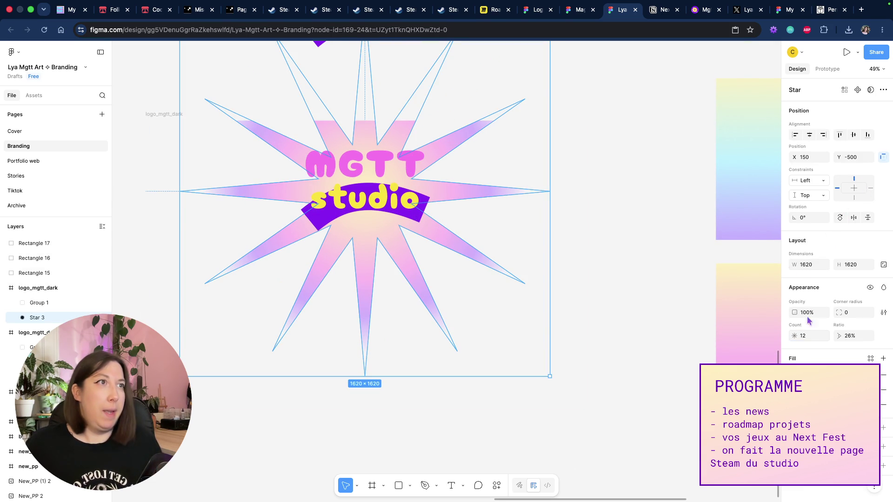
drag(378, 144, 382, 129)
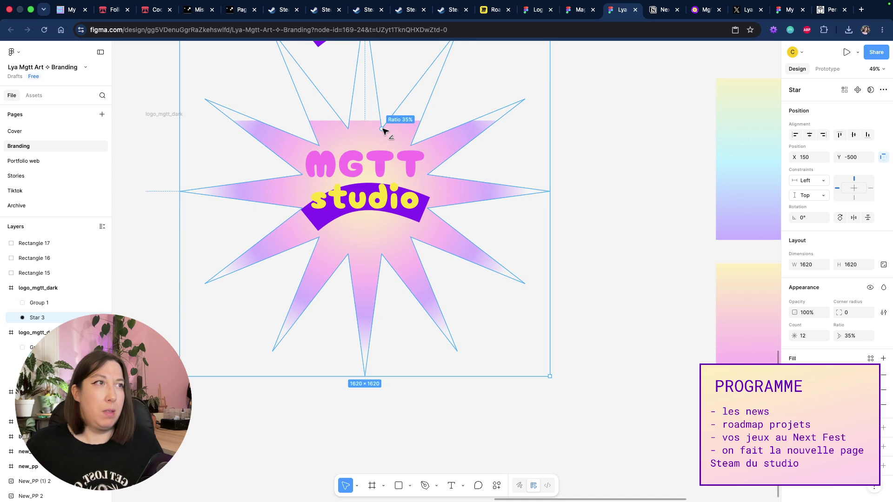
click(808, 135)
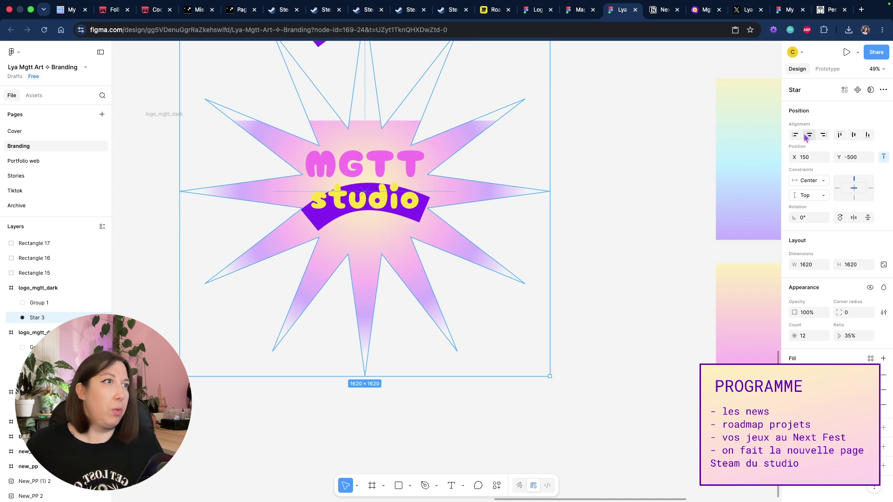
click(616, 184)
scroll(580, 175, down, 5)
scroll(580, 175, up, 5)
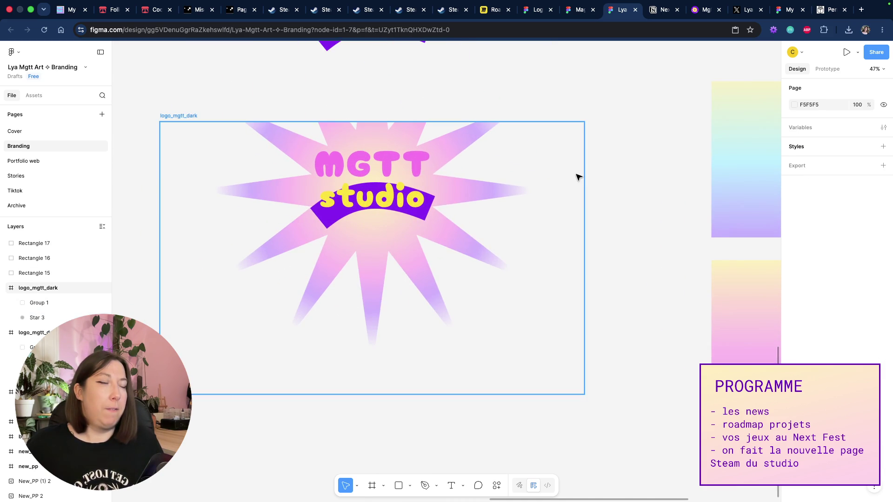
click(497, 204)
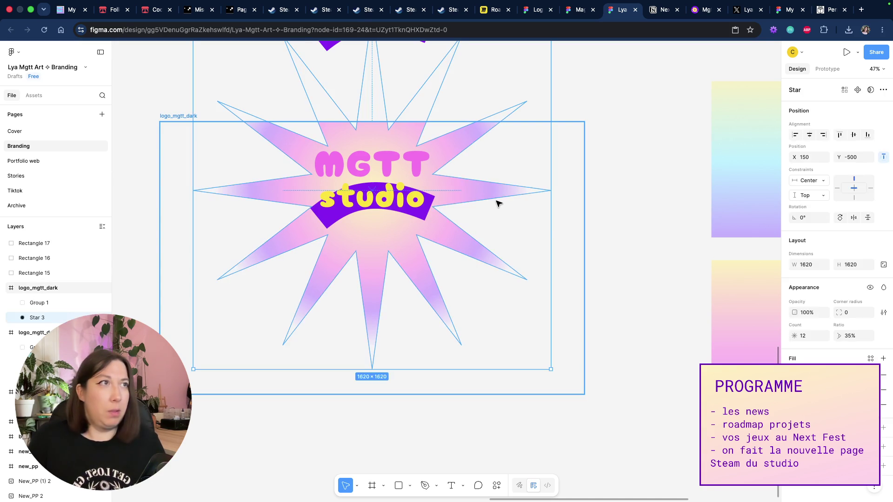
- Undo to restore the star's 26% spikes and move the MGTT studio text group out of the logo frame
key(ctrl+z)
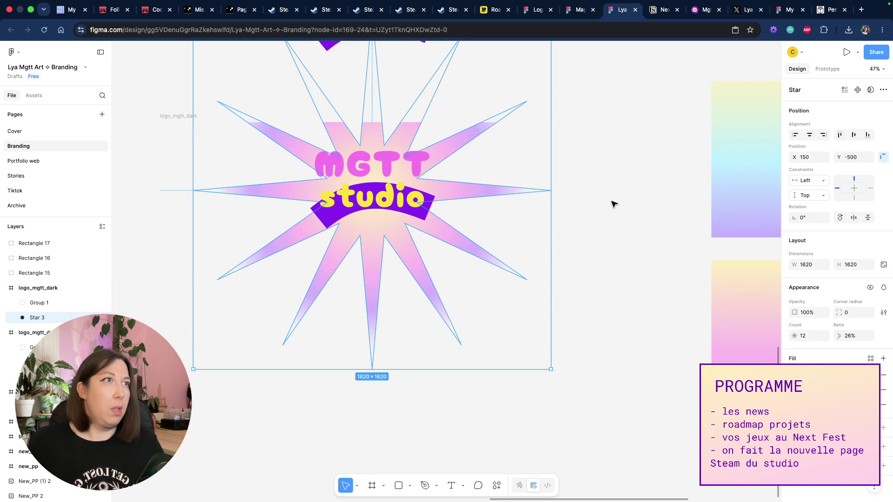
click(611, 202)
click(351, 171)
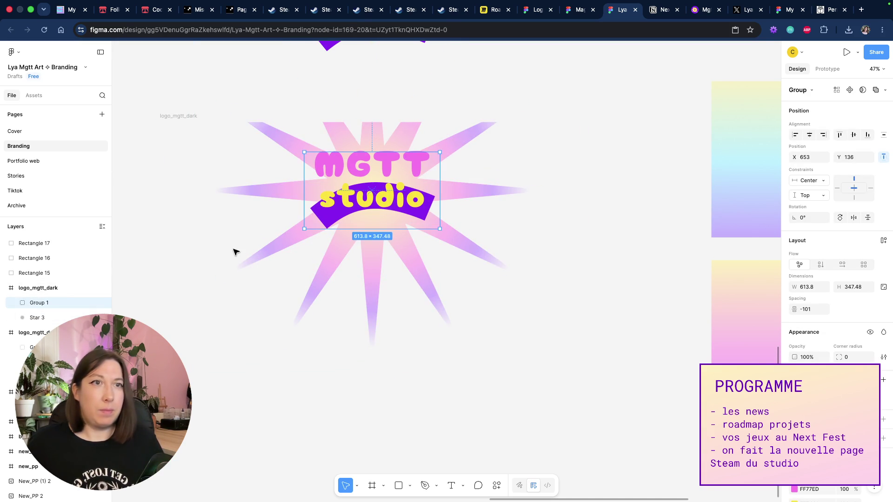
drag(50, 305, 54, 282)
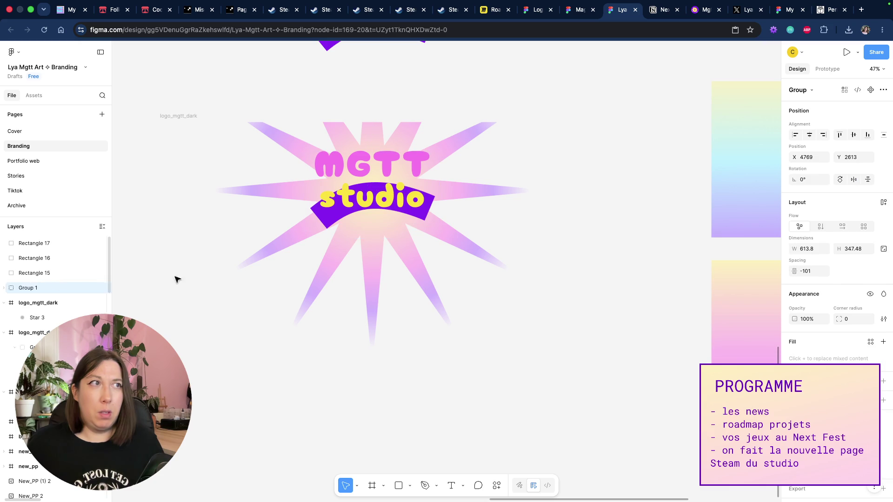
click(164, 116)
- Check the recent downloads, then switch back to the Steam sale page editor
scroll(819, 325, down, 3)
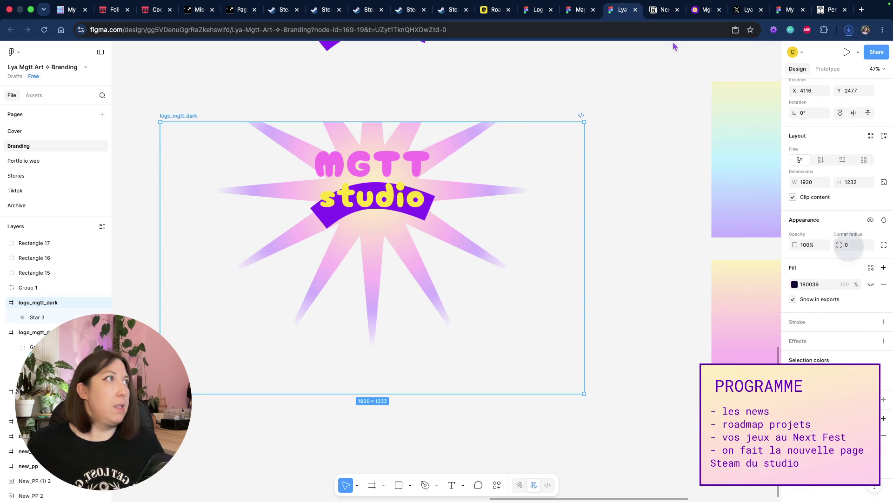
click(682, 57)
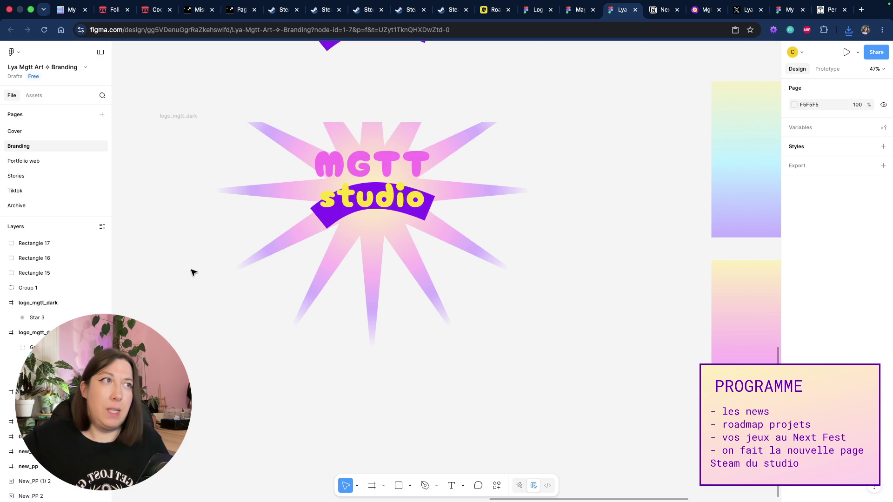
click(378, 250)
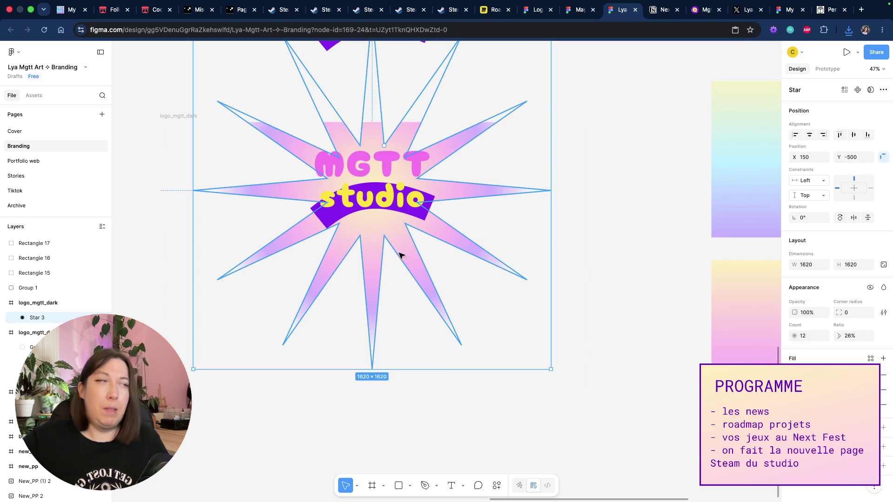
click(554, 94)
click(284, 11)
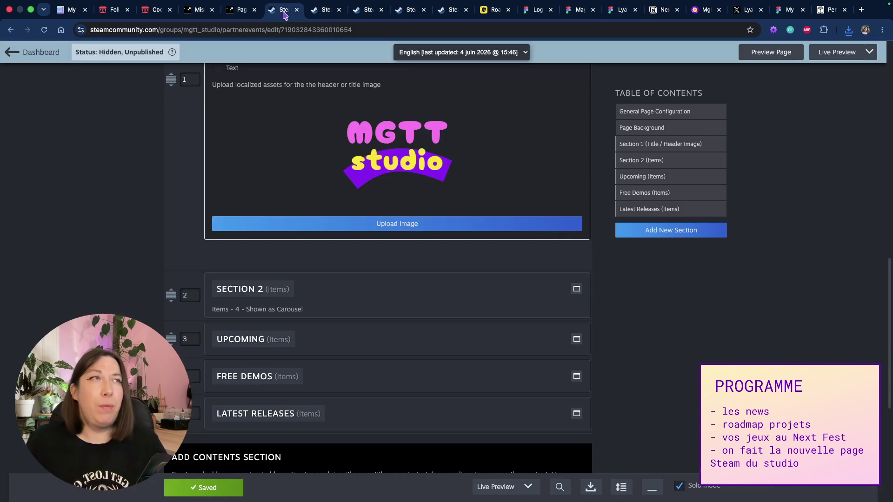
- Scroll up to Section 1 (Title / Header Image) and show its Background tab
scroll(353, 221, up, 3)
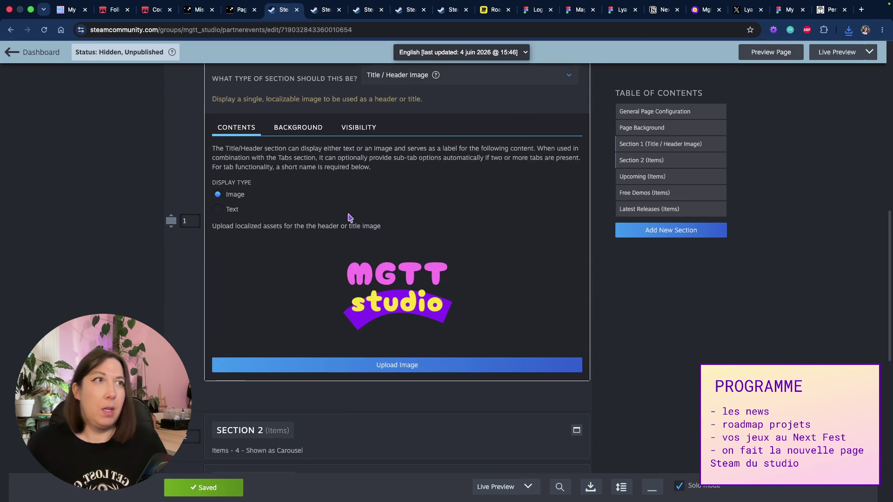
scroll(342, 212, up, 2)
click(308, 202)
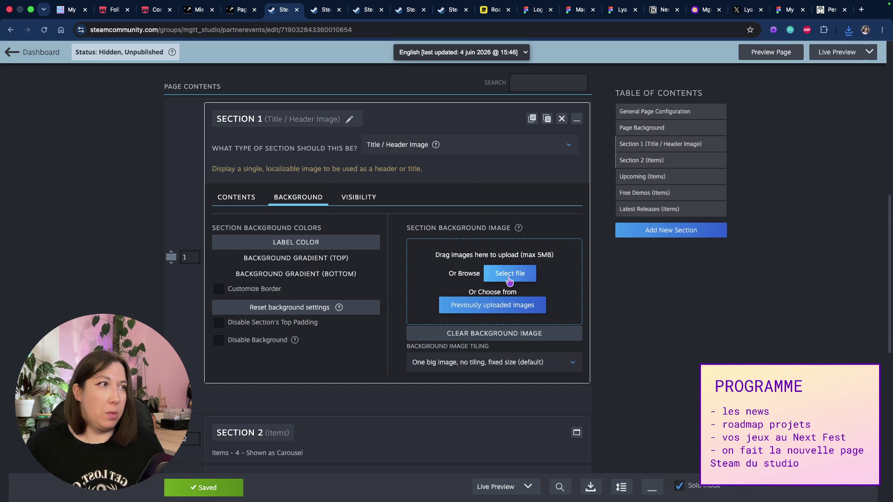
- Choose the star-only image logo_mgtt_dark (4).png as the header section's background
click(491, 273)
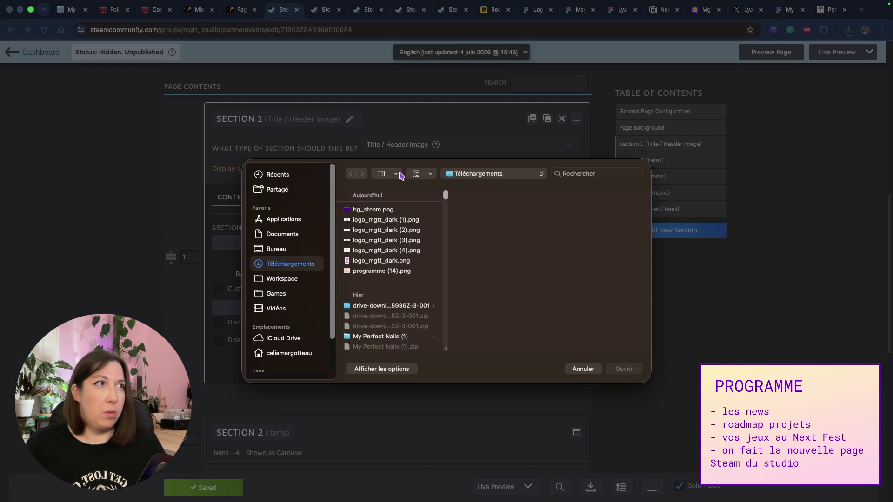
click(384, 261)
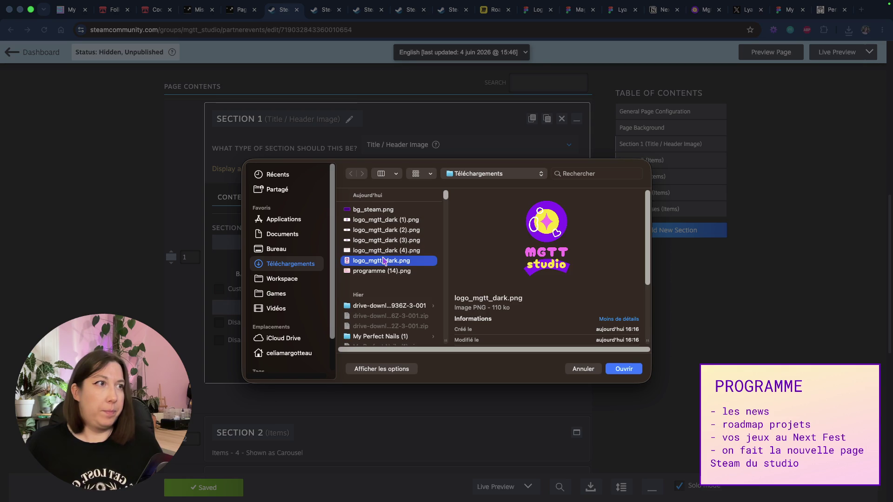
key(Up)
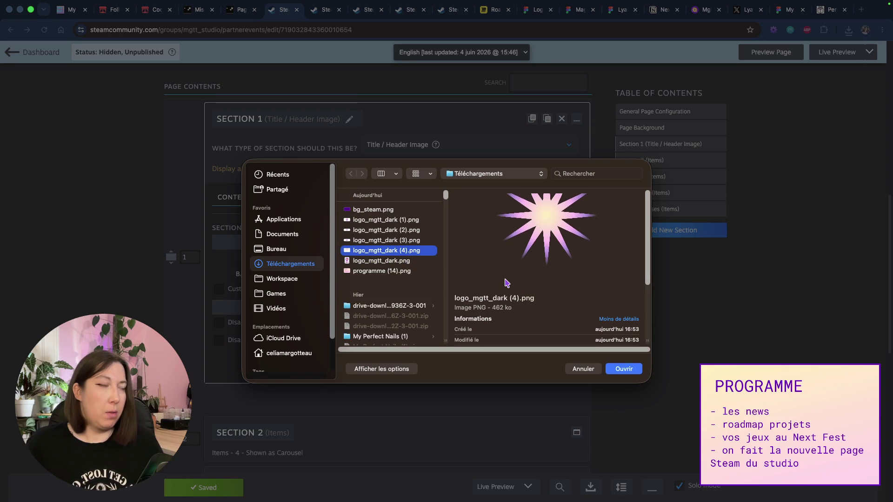
key(Escape)
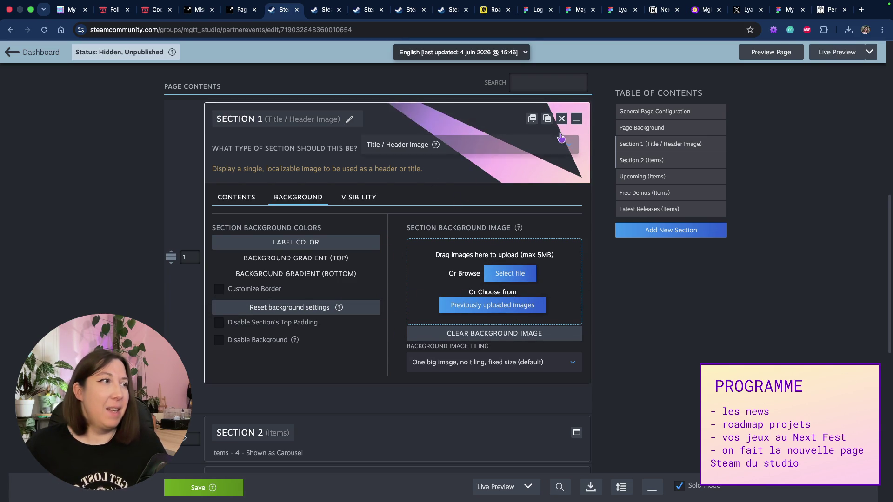
- Save the sale page, check the background tiling options, and open the preview
click(226, 487)
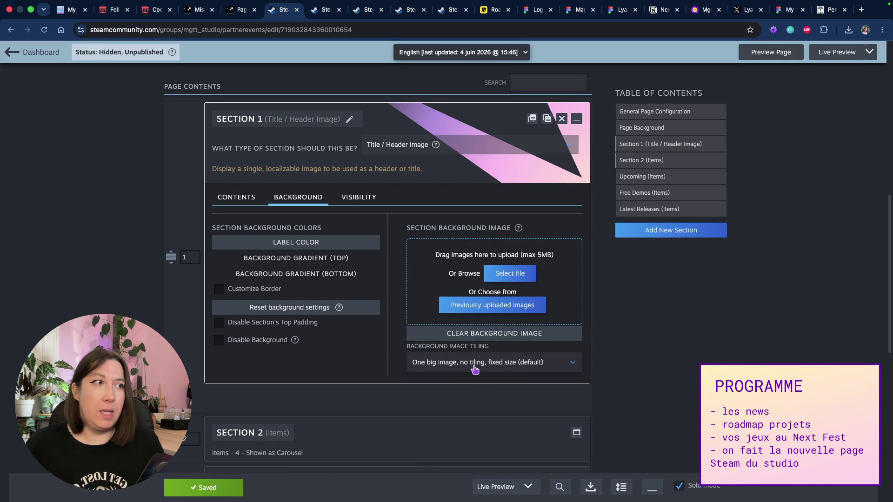
click(508, 368)
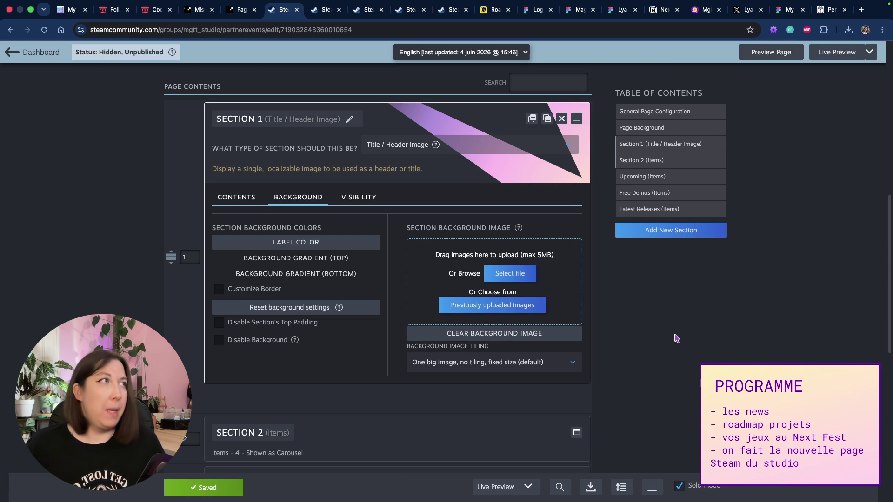
click(316, 13)
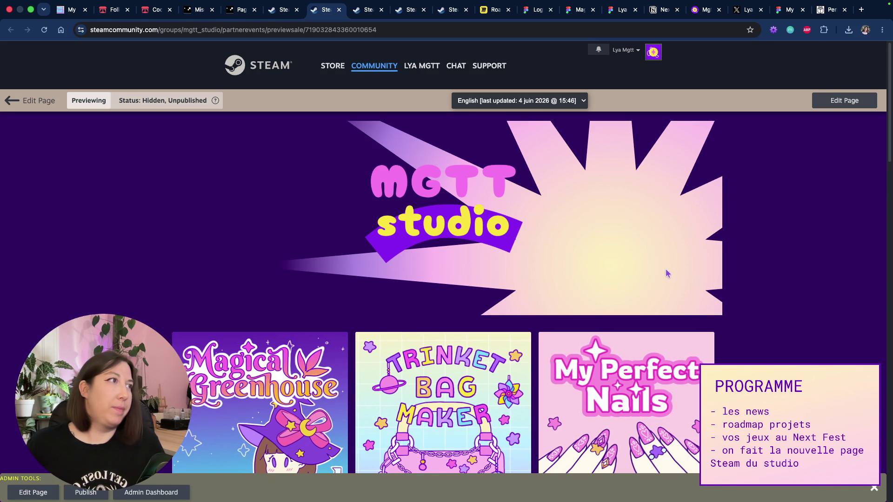
- Scroll through the preview, then go back to the event edit page
scroll(663, 270, down, 3)
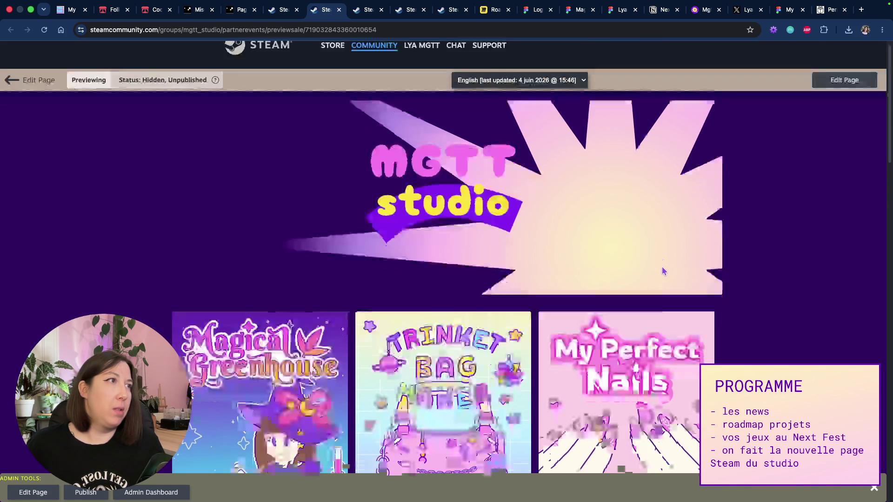
scroll(663, 272, up, 3)
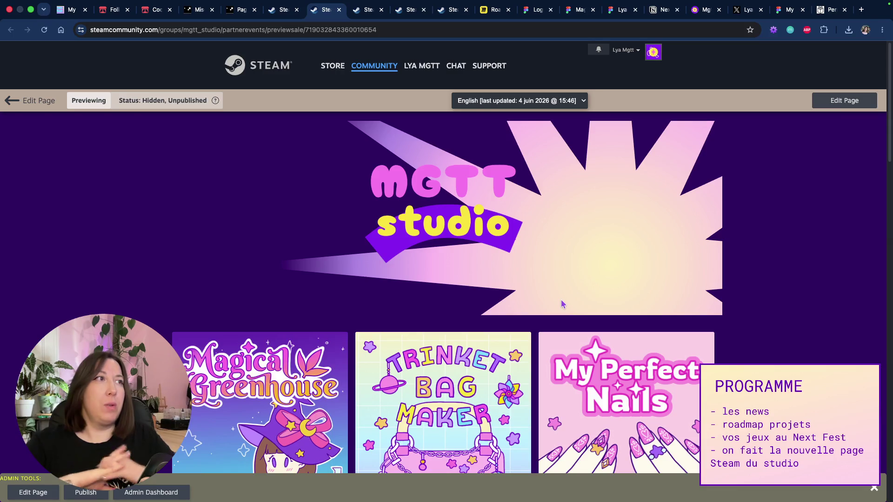
click(274, 14)
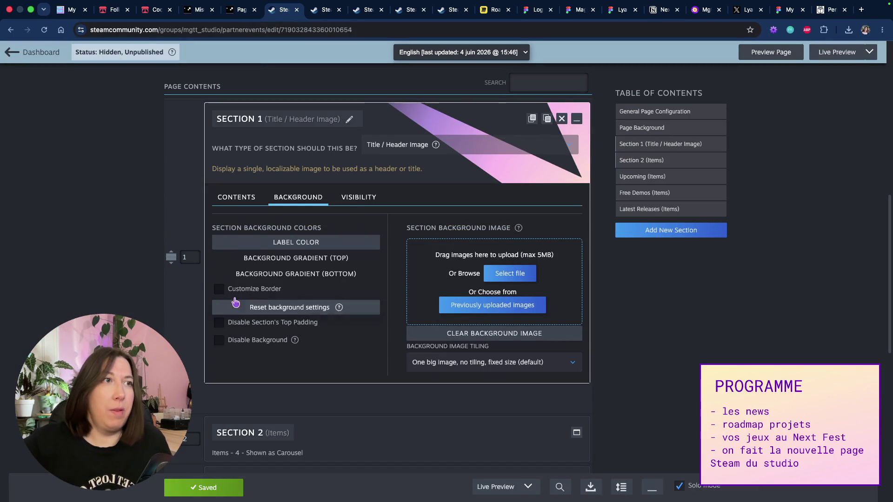
- Leave the bottom background gradient colour unchanged and save the event
click(264, 277)
click(209, 369)
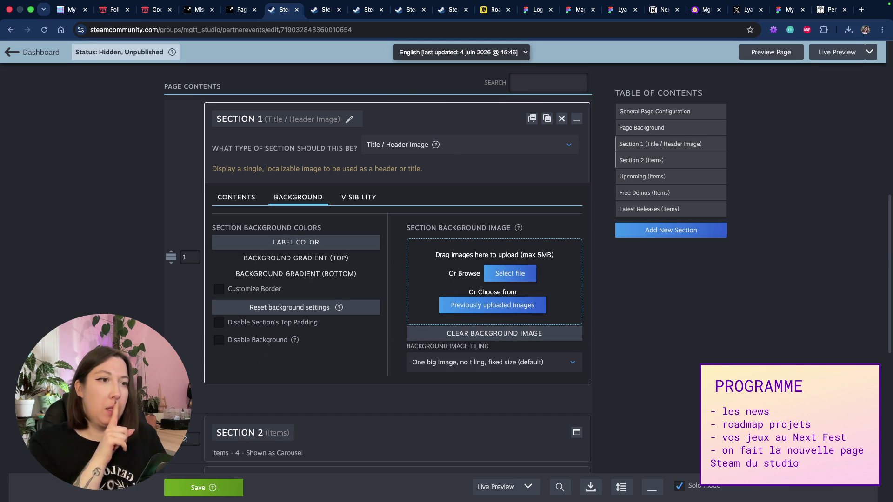
click(223, 492)
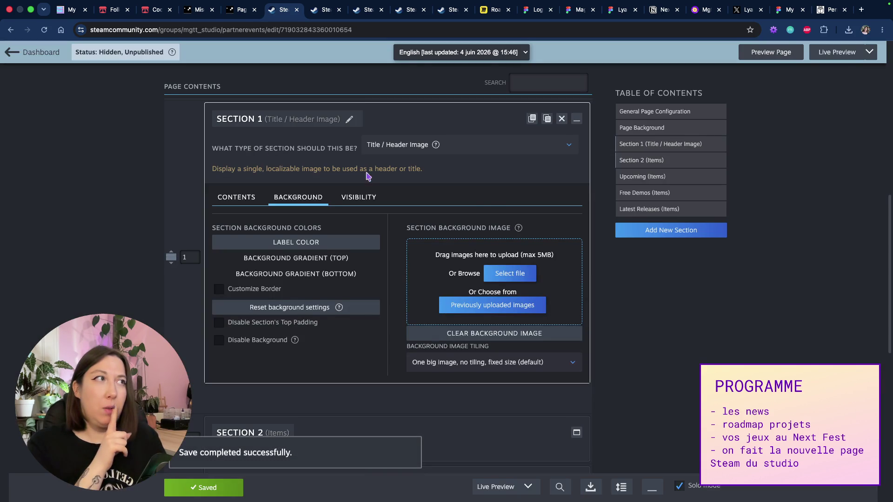
- Collapse Section 1 and expand the Page Background image settings
click(437, 153)
scroll(401, 236, up, 5)
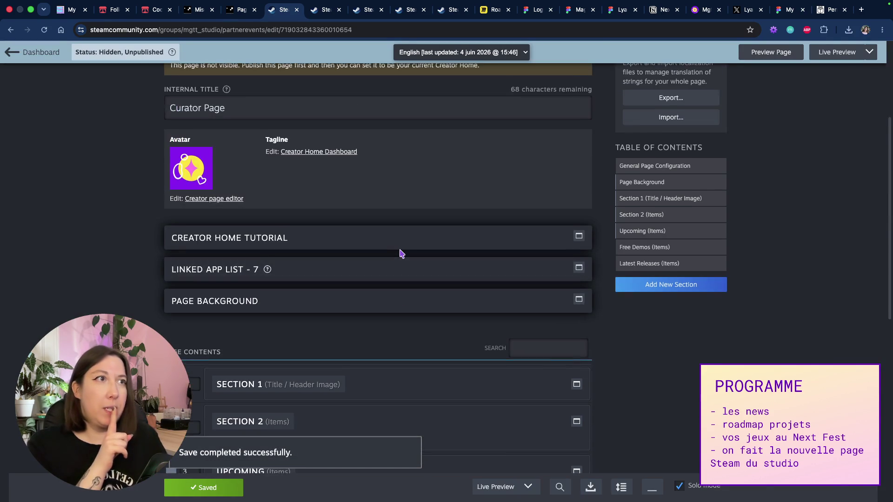
scroll(399, 253, up, 3)
click(283, 317)
scroll(331, 279, down, 1)
scroll(400, 218, down, 3)
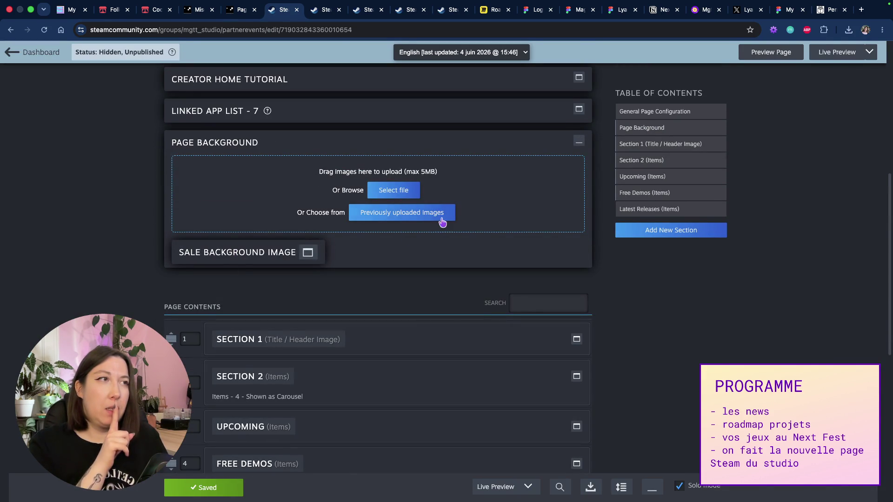
- Upload logo_mgtt_dark (4).png from Téléchargements as the page background image
click(400, 199)
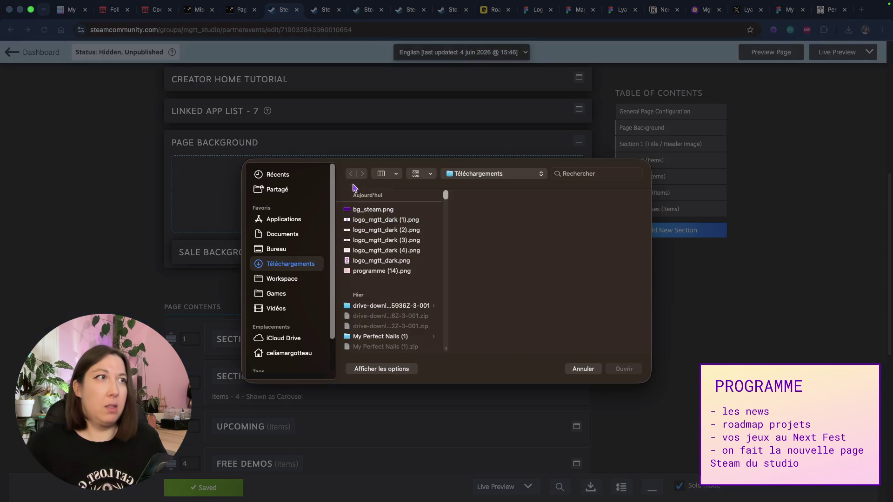
click(391, 260)
click(393, 252)
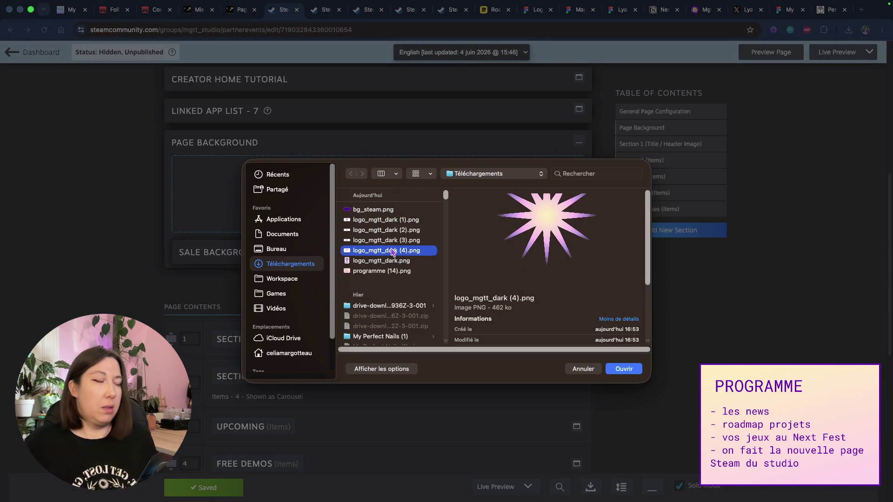
double_click(392, 252)
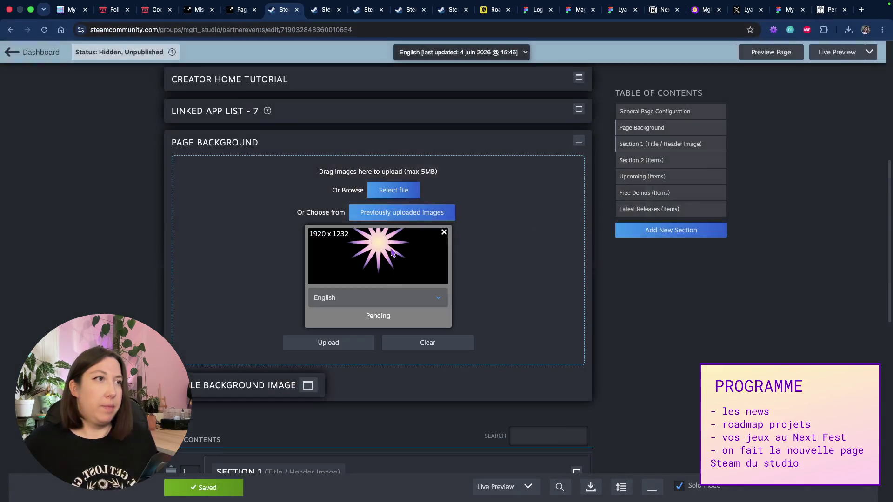
click(351, 346)
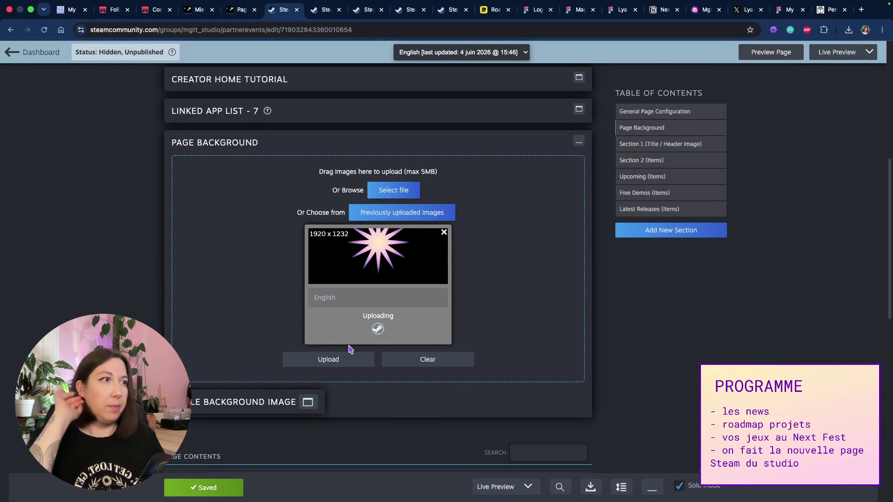
- Save the event with Ctrl+S and switch to the preview
scroll(491, 307, down, 3)
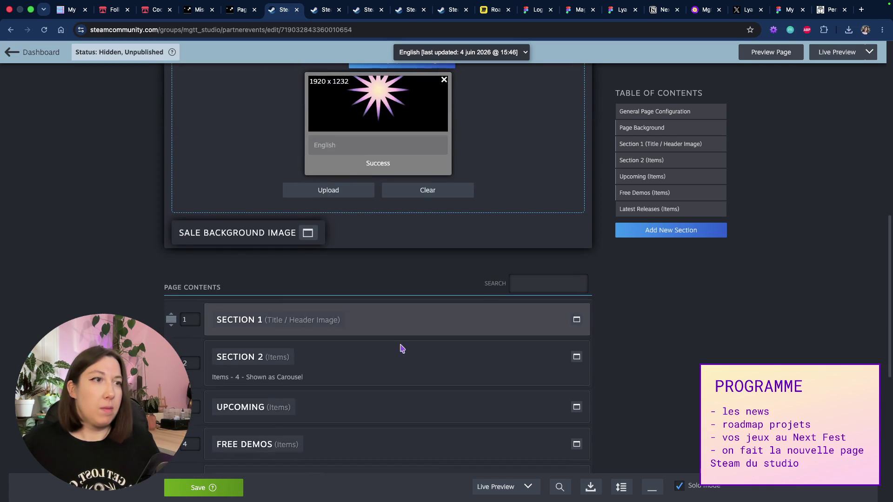
key(ctrl+s)
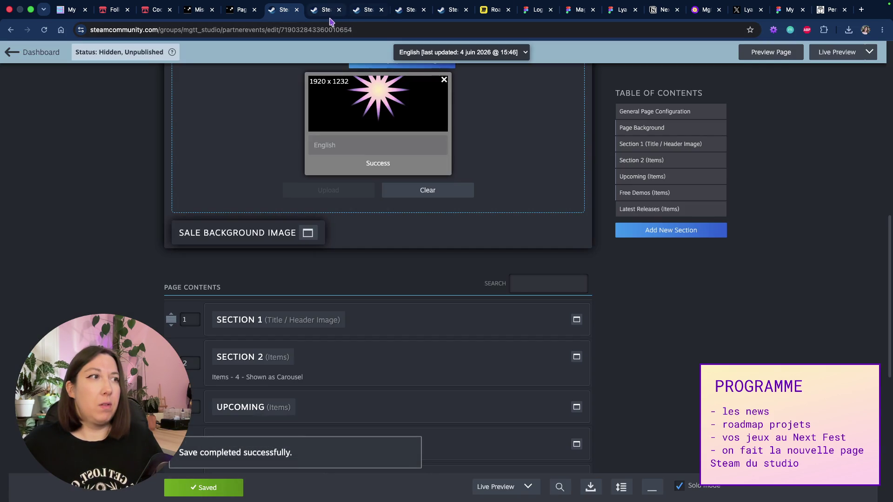
click(319, 12)
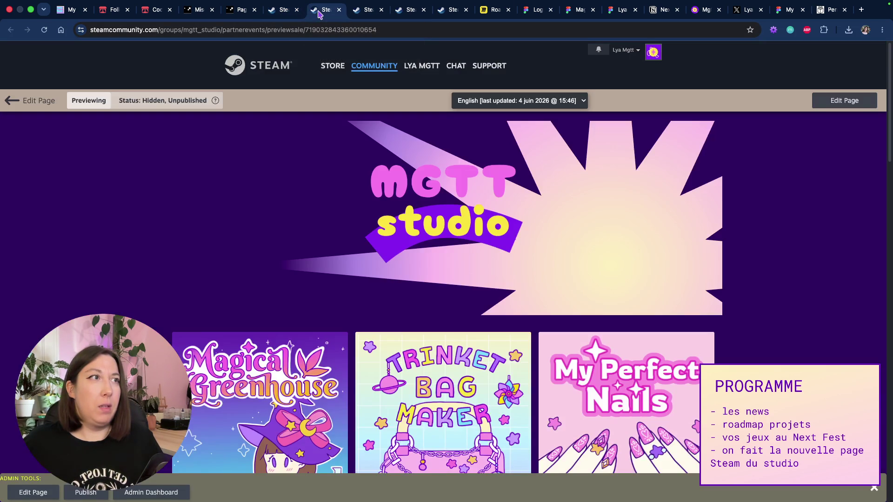
- Reload the preview to see the star background, then go to the studio website and Figma tabs
key(super+r)
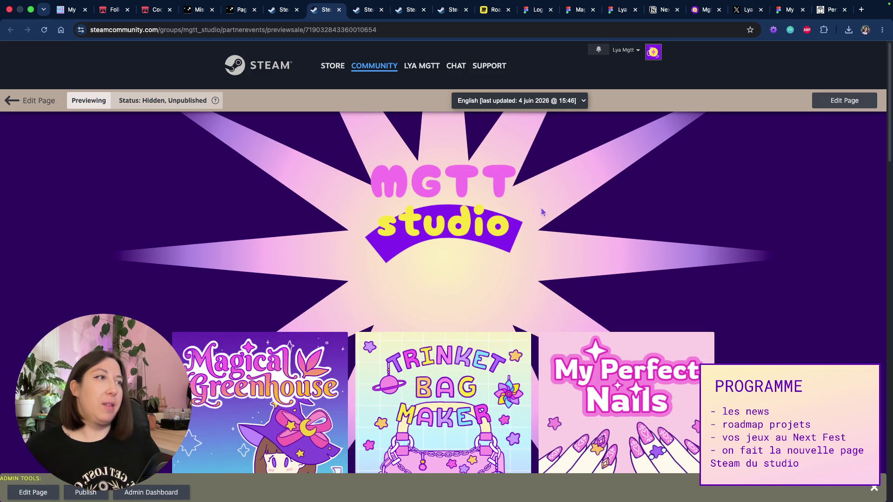
scroll(543, 209, down, 5)
scroll(548, 210, up, 5)
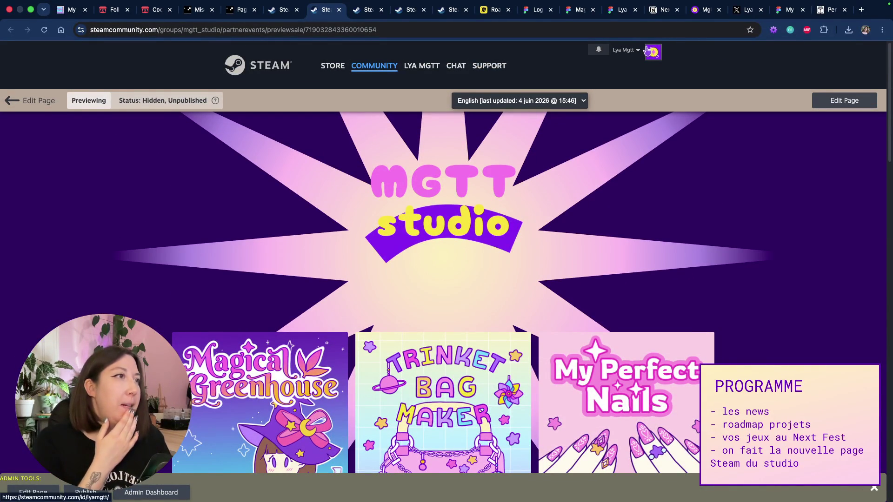
click(700, 14)
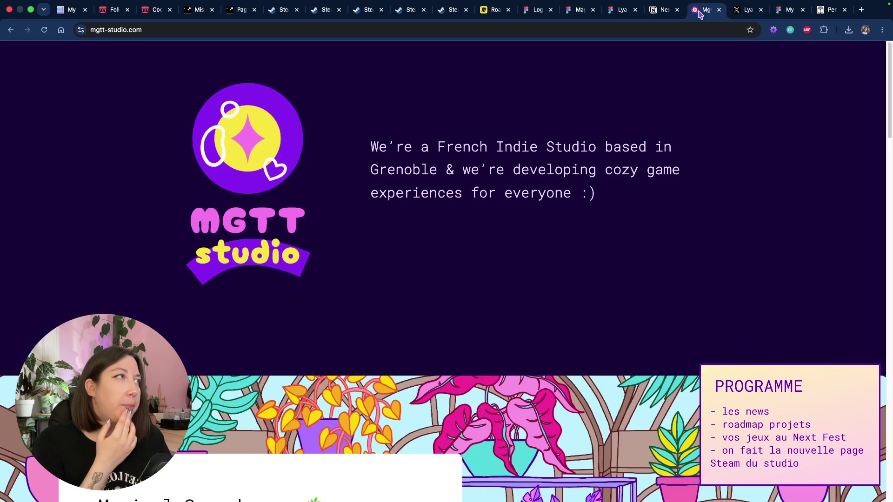
click(623, 10)
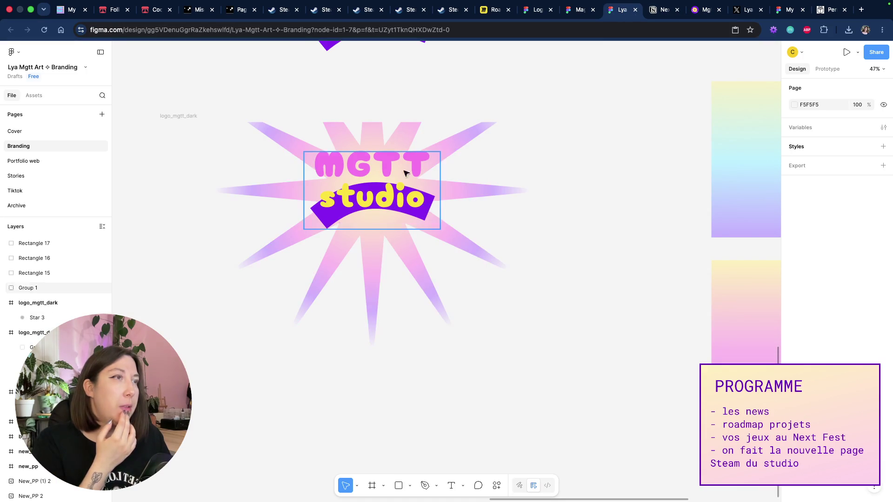
- Set Star 3's opacity to 30%, then return to the Steam event editor
click(394, 139)
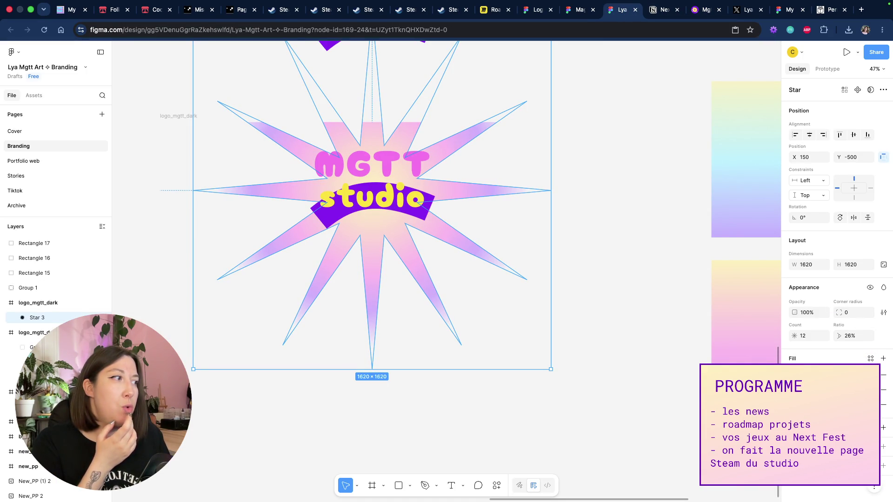
click(808, 312)
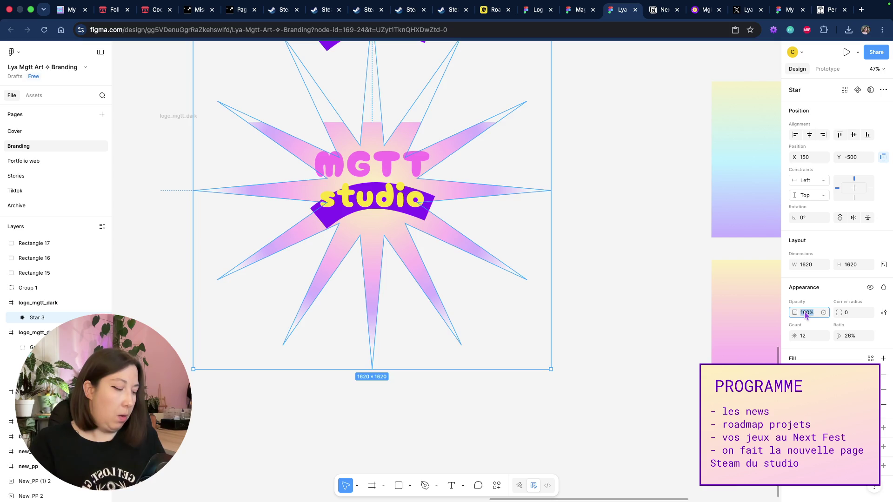
text(30)
key(Return)
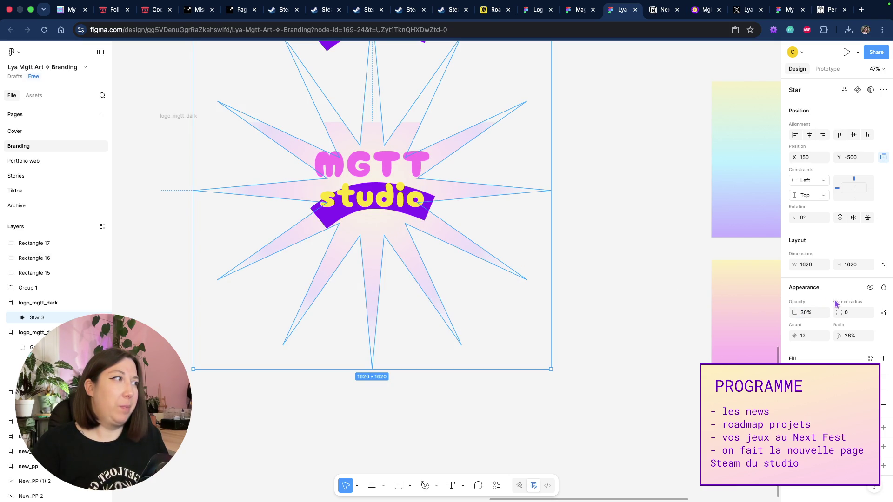
click(816, 317)
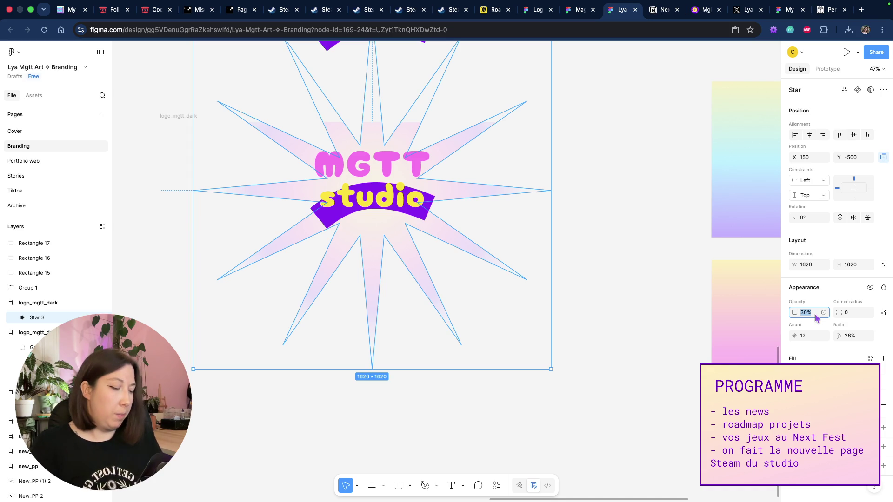
click(651, 350)
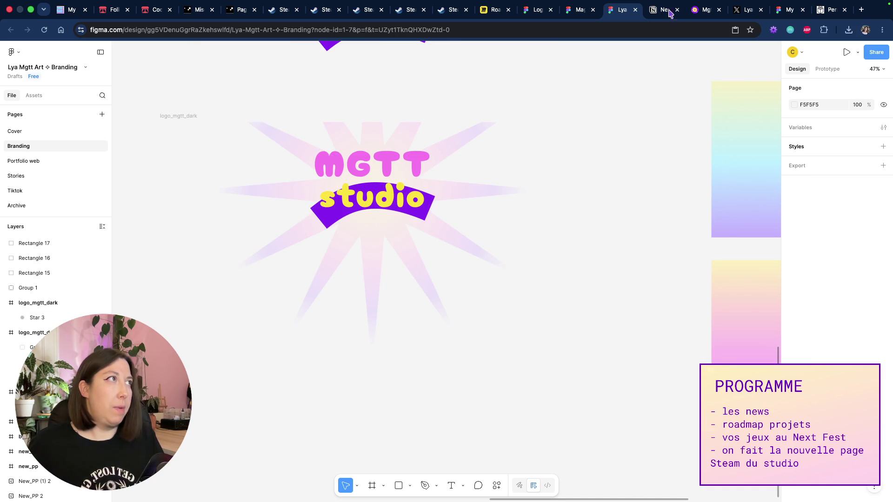
click(285, 9)
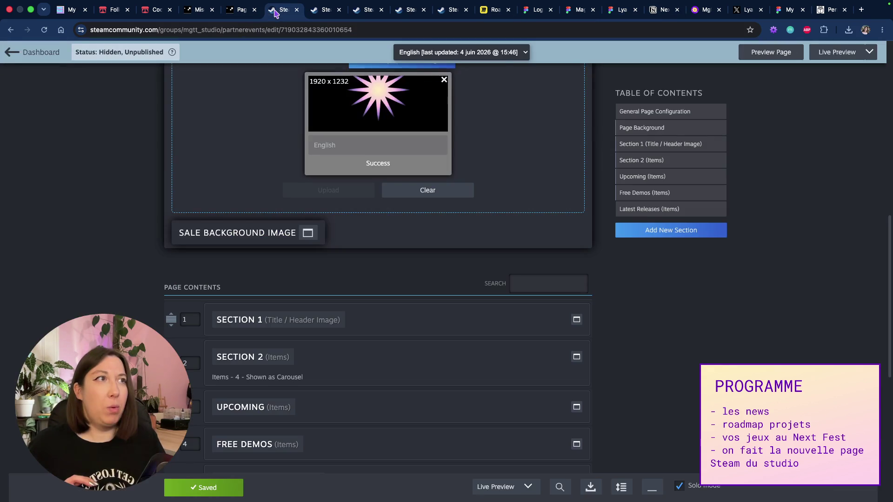
- Look over the MGTT studio sale page preview on Steam
click(313, 11)
scroll(523, 216, down, 3)
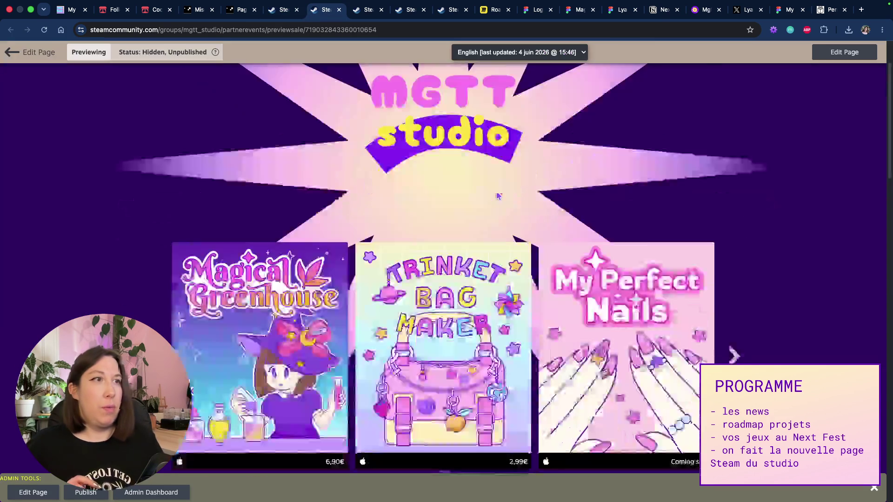
scroll(500, 196, up, 3)
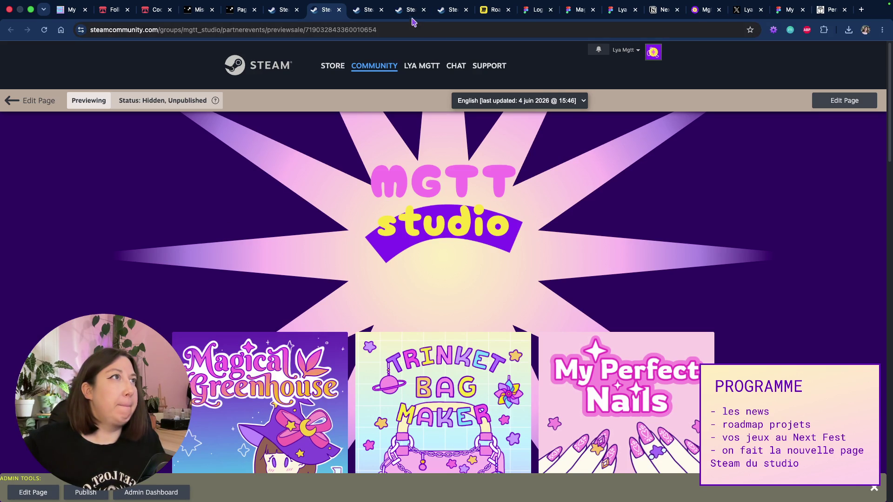
- Glance through the other open studio pages, then return to the Figma Branding file with the star logo
click(369, 10)
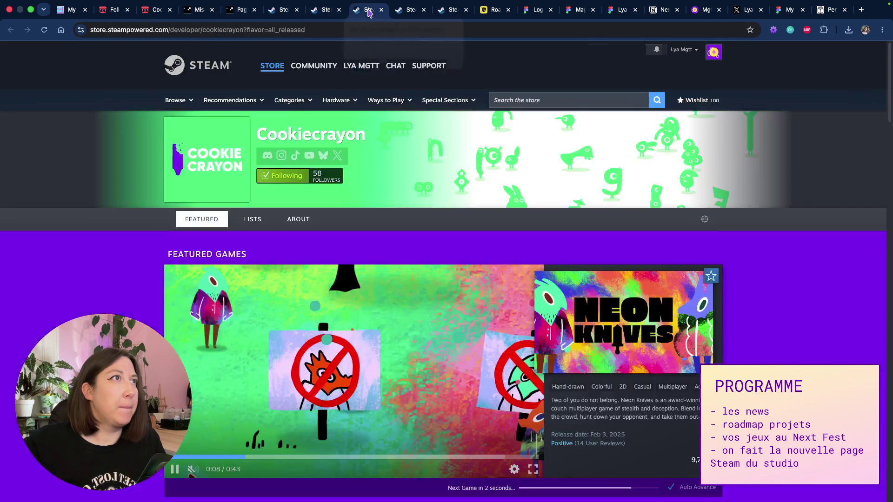
click(408, 10)
click(441, 10)
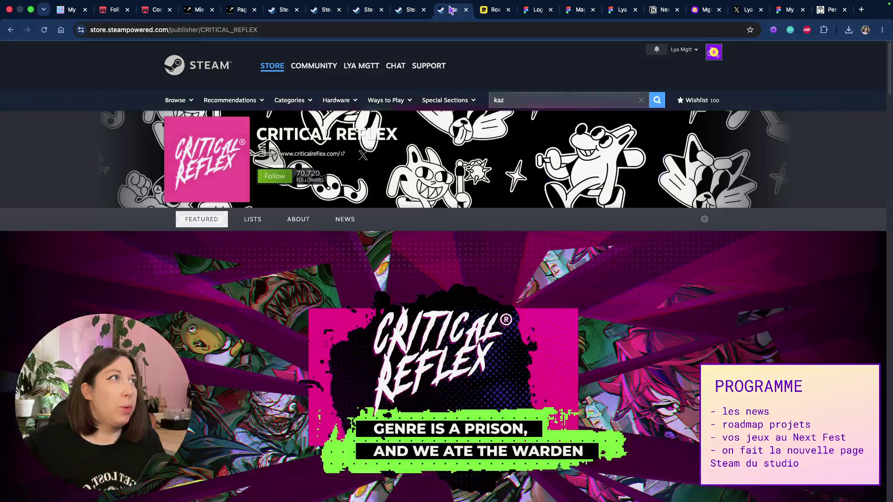
click(621, 14)
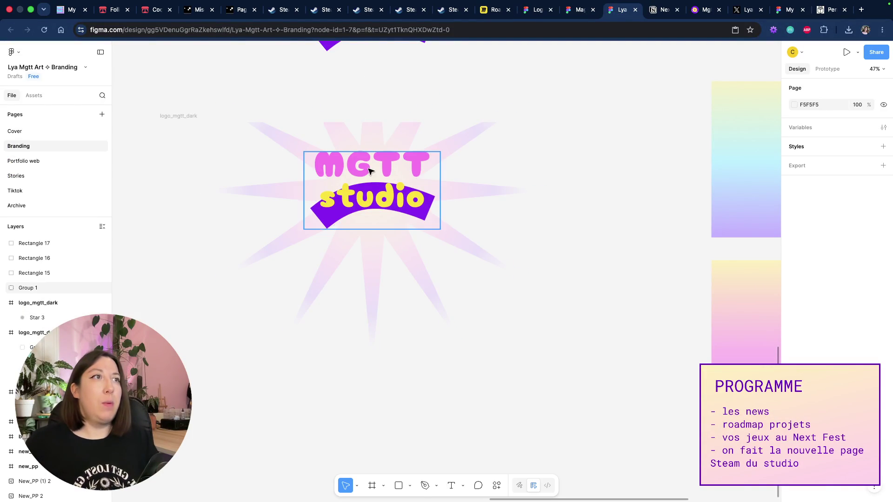
- Compare the MGTT logo artboards on the Figma canvas, then return to the Steam sale preview
scroll(401, 188, down, 5)
scroll(449, 112, up, 2)
scroll(449, 111, right, 1)
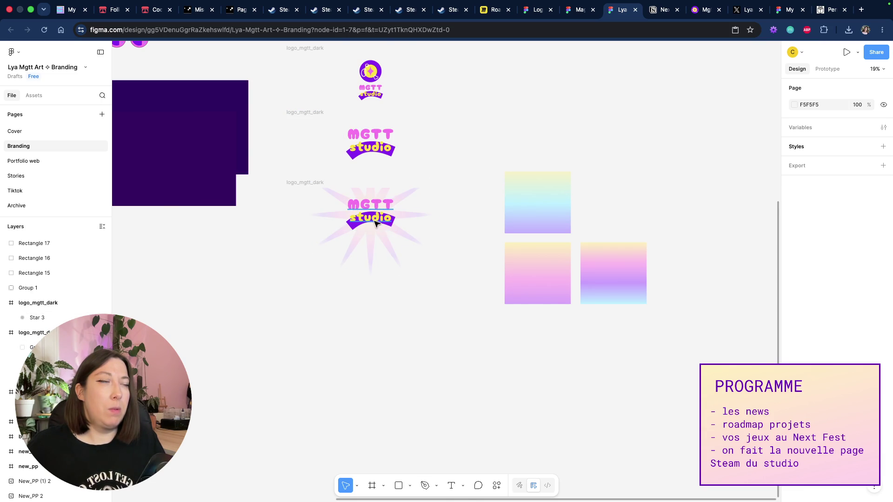
scroll(374, 205, up, 5)
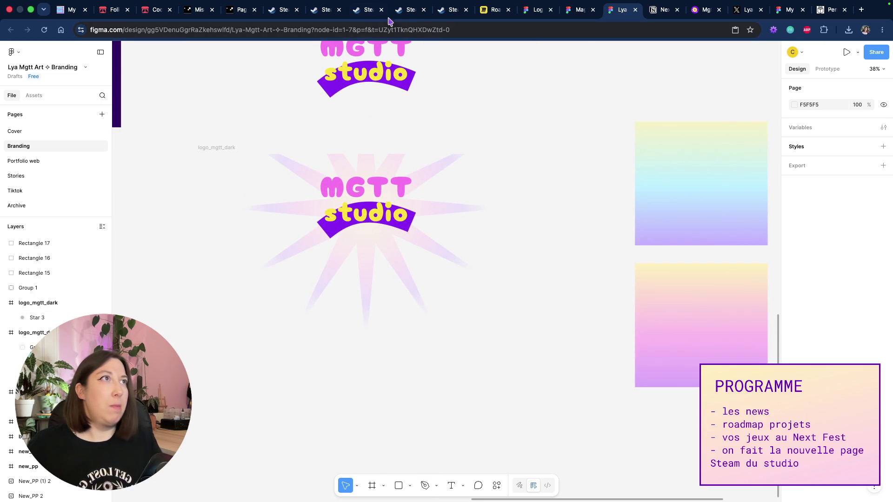
click(325, 14)
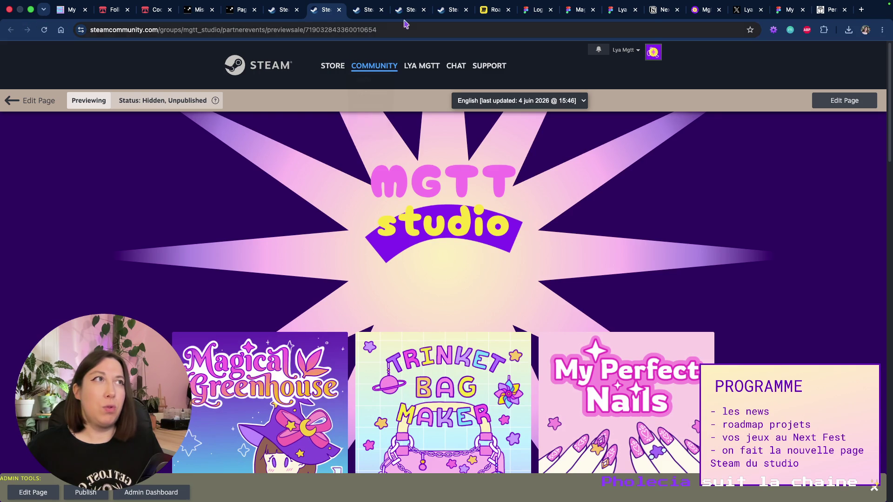
drag(328, 10, 339, 63)
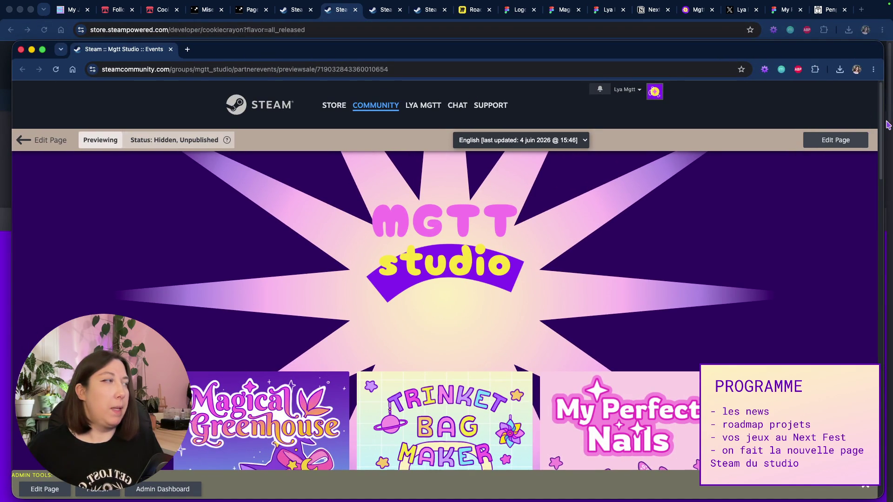
mouse_move(883, 121)
mouse_down()
mouse_move(321, 110)
mouse_move(682, 153)
mouse_move(269, 124)
mouse_move(631, 121)
mouse_up()
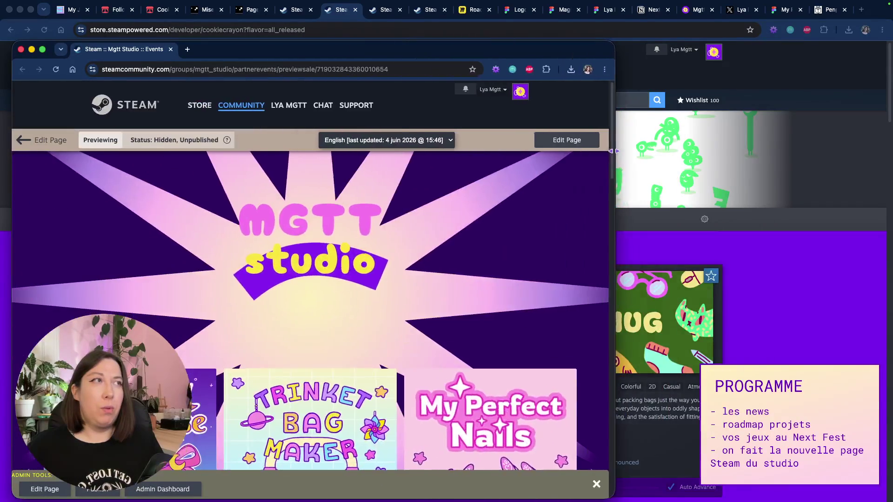
drag(121, 49, 262, 14)
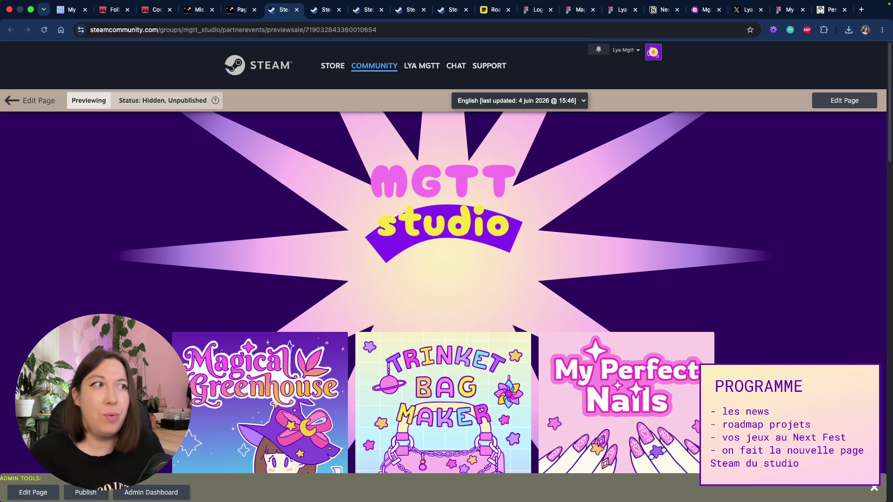
scroll(138, 267, down, 4)
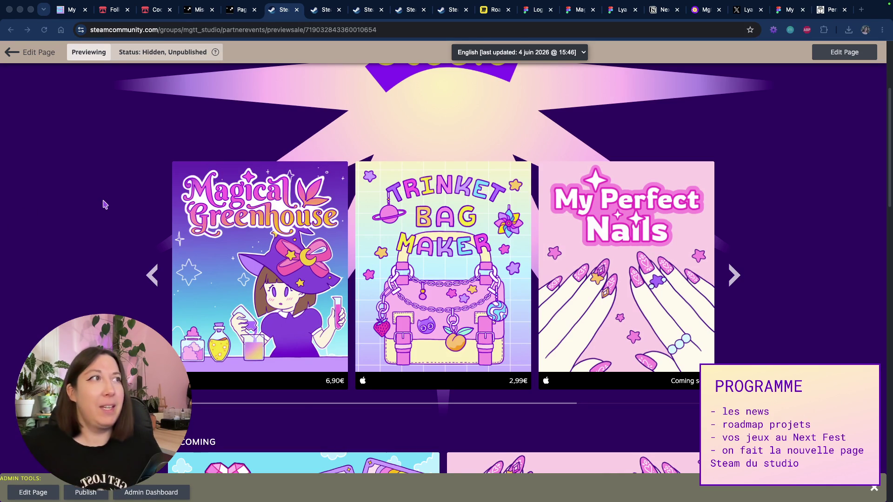
scroll(104, 204, up, 4)
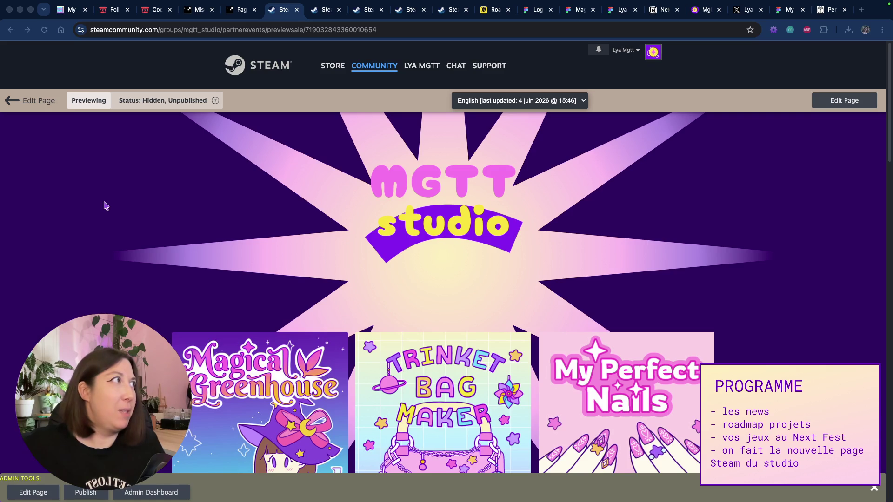
scroll(104, 205, down, 2)
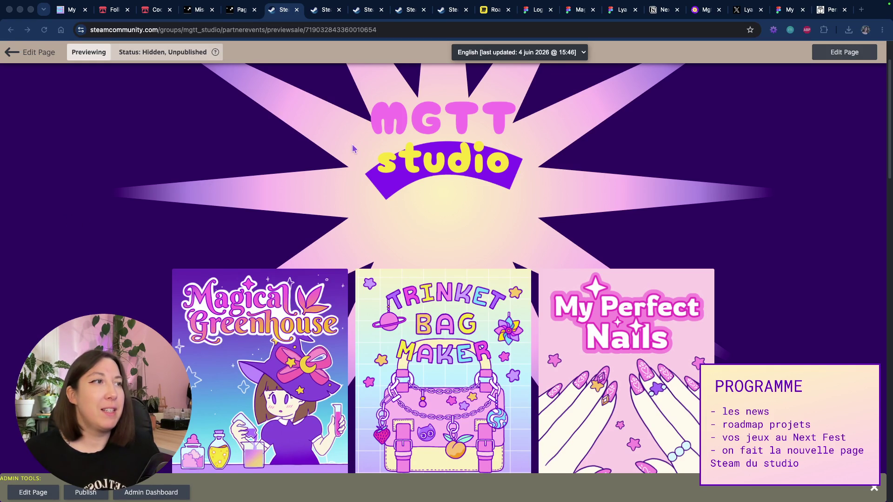
scroll(354, 146, up, 2)
scroll(354, 146, down, 9)
scroll(353, 148, up, 10)
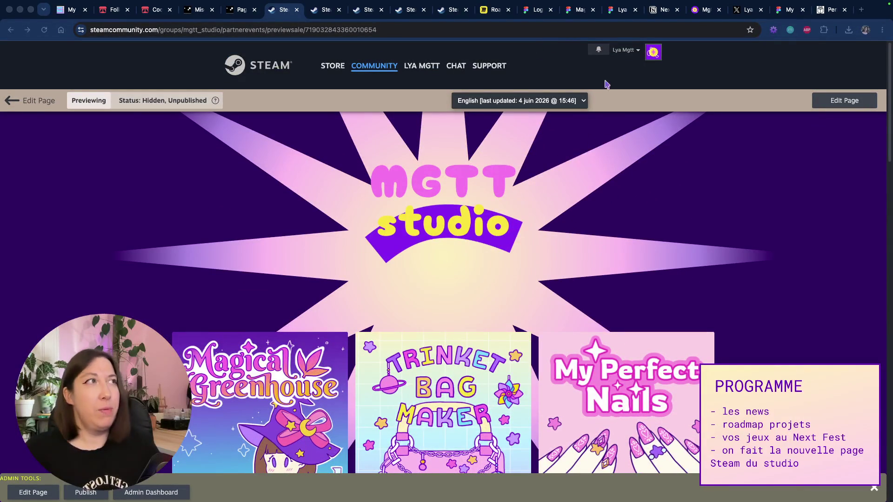
- In Figma, resize Star 3 behind the logo to 1214×1214 and centre it horizontally in the frame
click(616, 12)
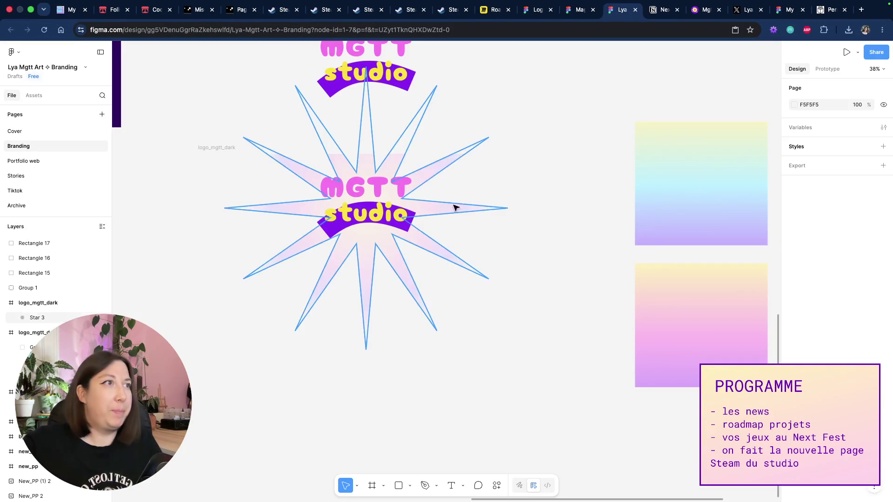
click(440, 176)
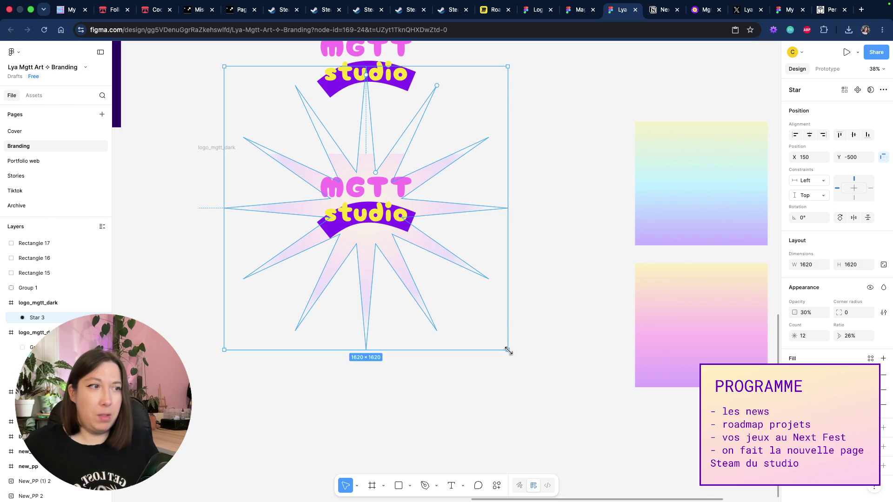
drag(509, 351, 437, 279)
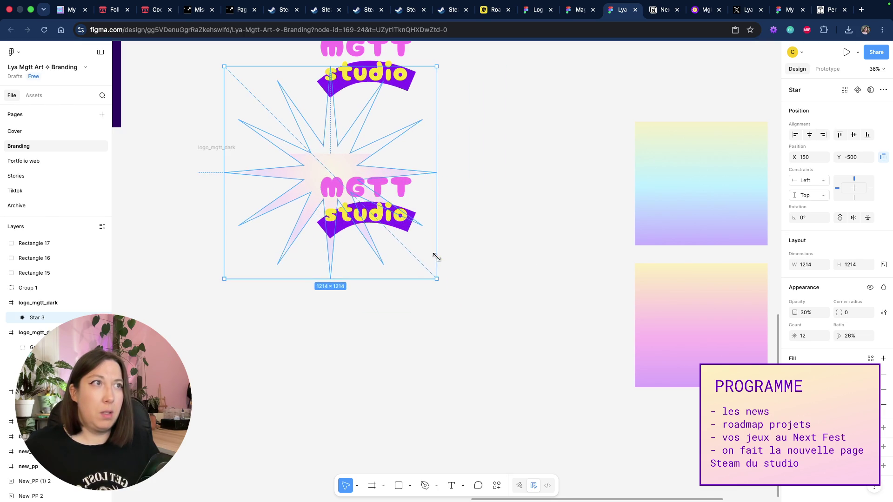
click(809, 134)
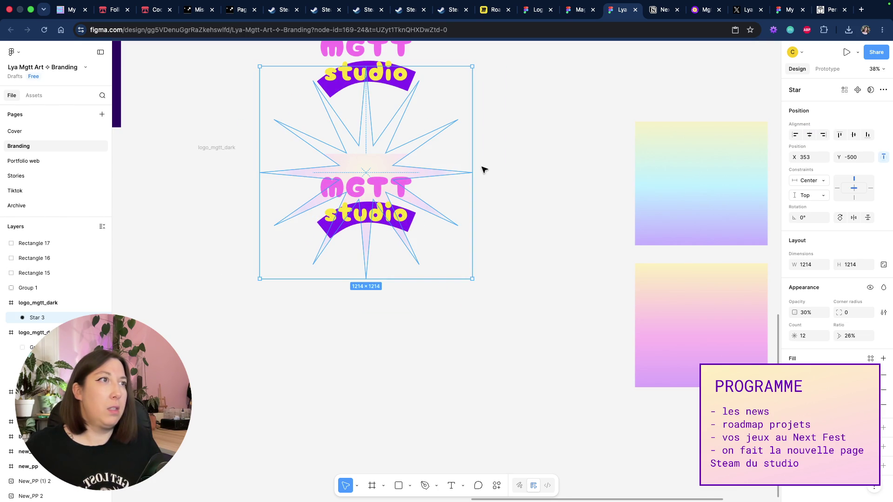
click(560, 181)
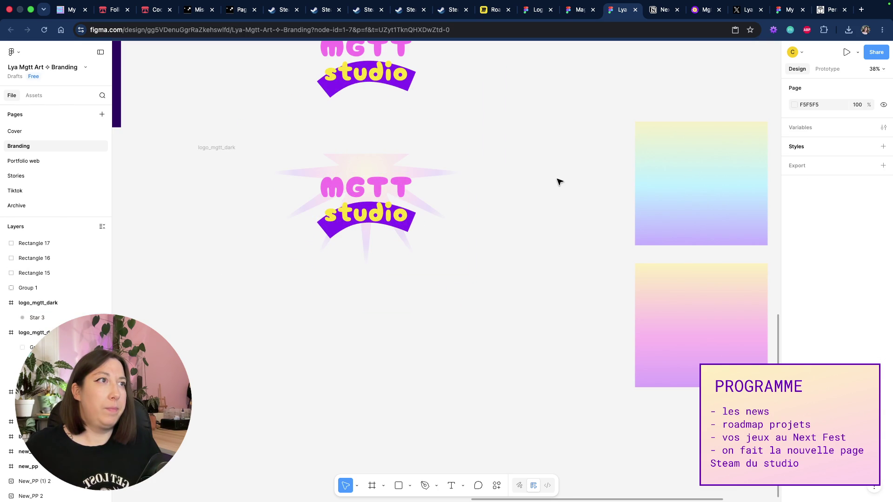
- Select the logo_mgtt_dark frame and check its exported PNG in the browser downloads
click(382, 164)
click(230, 147)
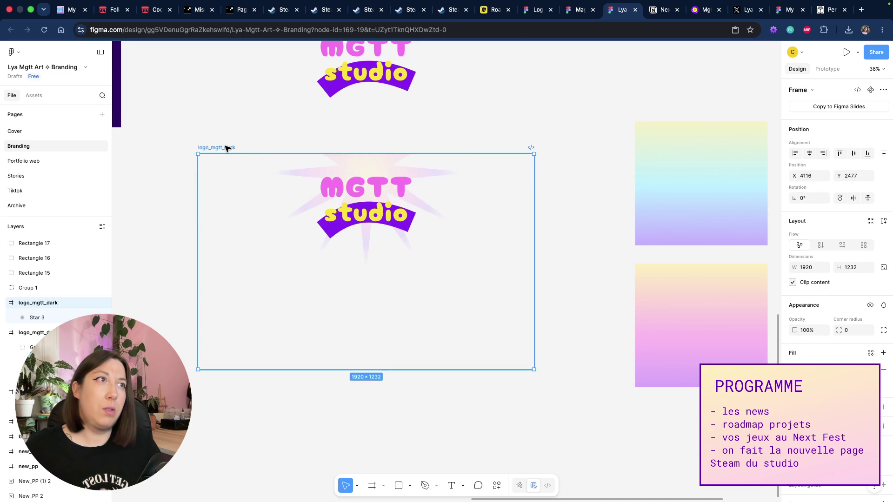
scroll(884, 377, down, 3)
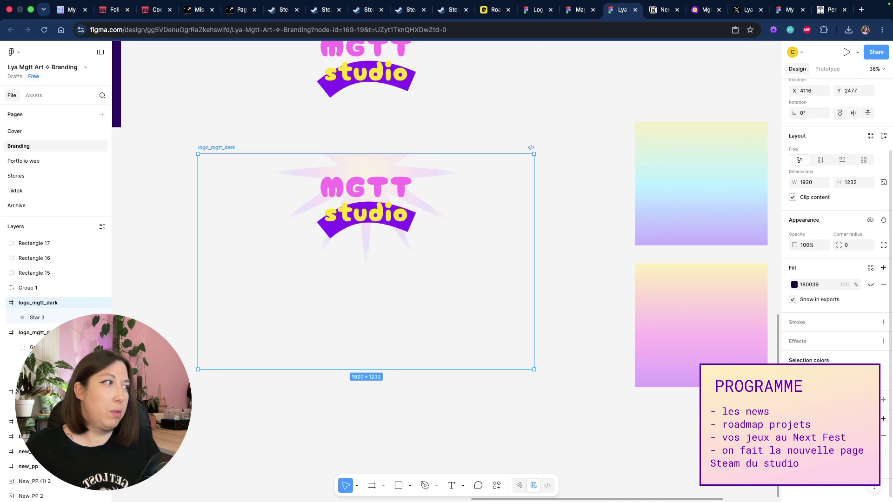
click(844, 30)
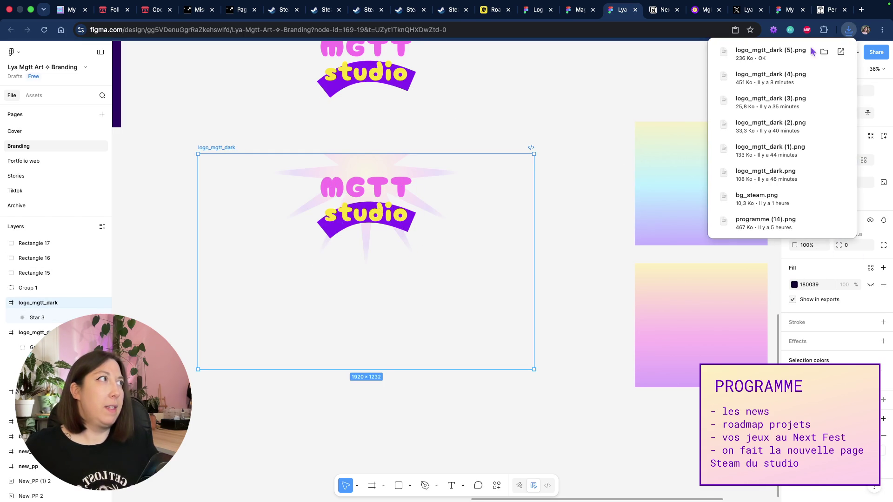
click(866, 30)
click(848, 30)
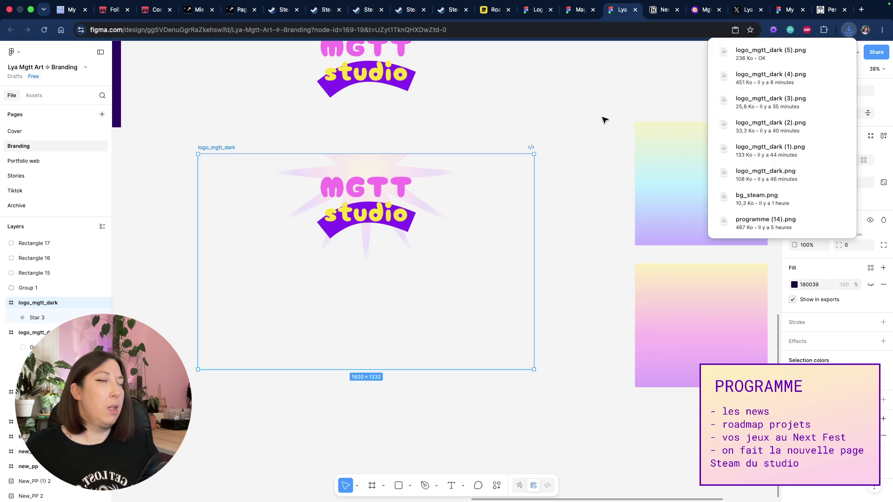
click(572, 126)
click(246, 10)
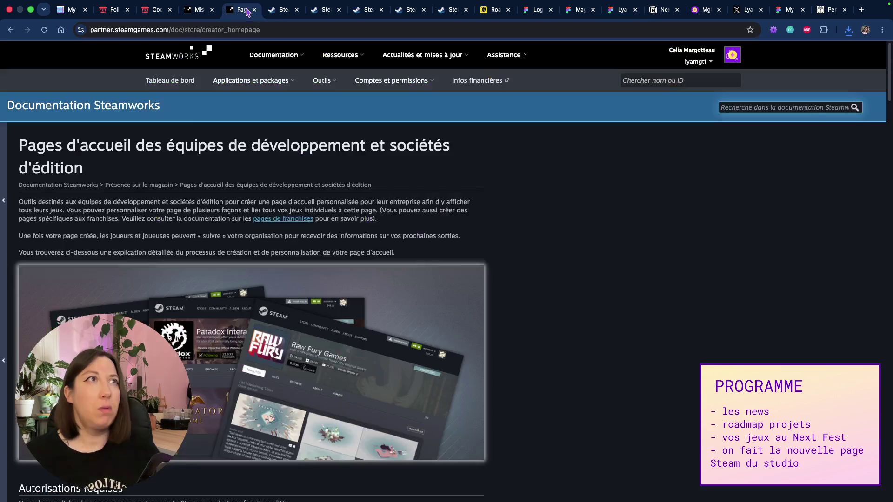
- Move past the Steamworks docs and CRITICAL REFLEX pages to the MGTT sale page editor with its star background
click(281, 17)
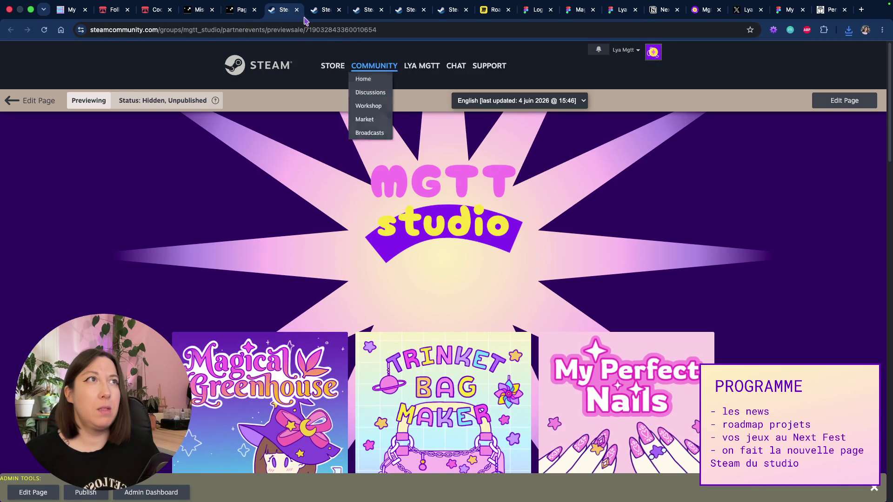
click(241, 10)
click(275, 13)
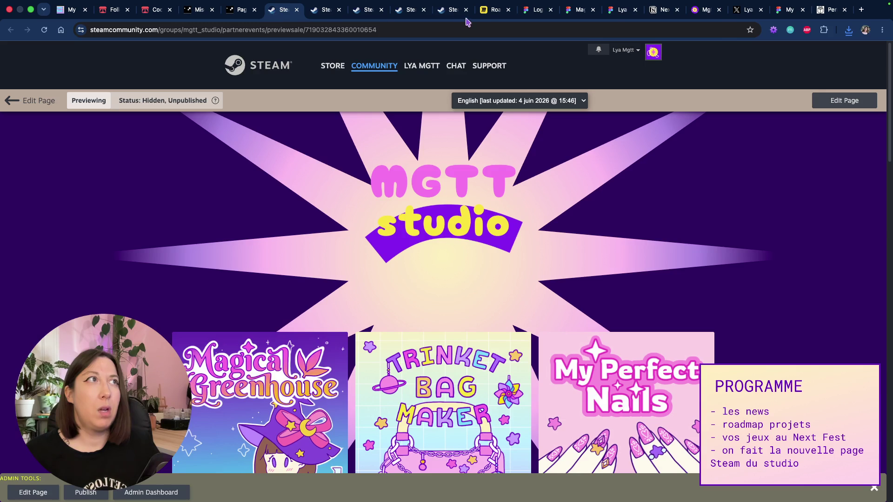
click(454, 13)
click(289, 12)
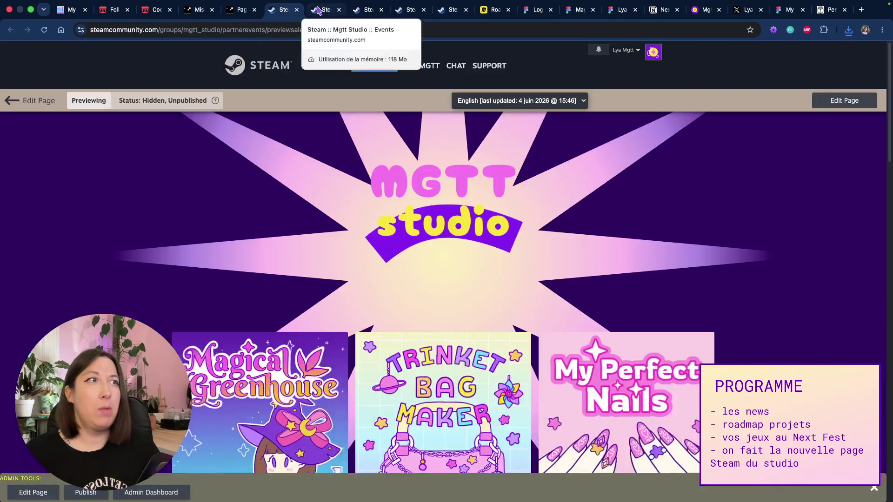
click(321, 9)
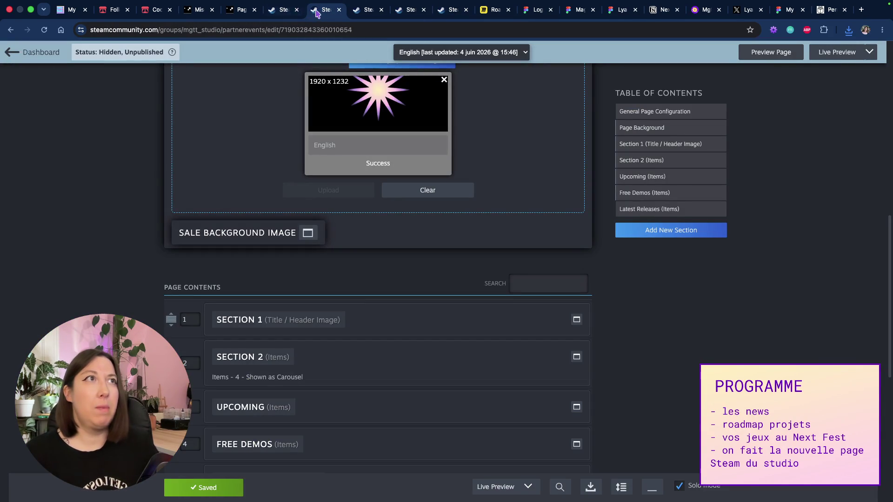
click(284, 10)
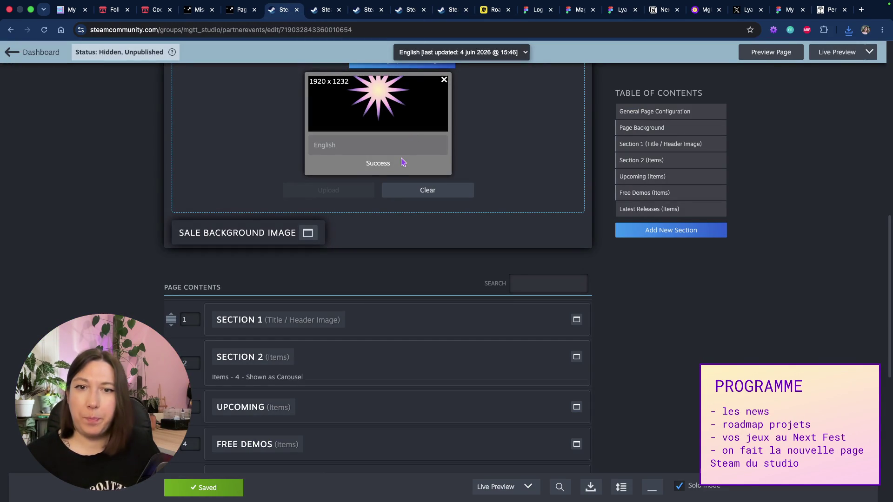
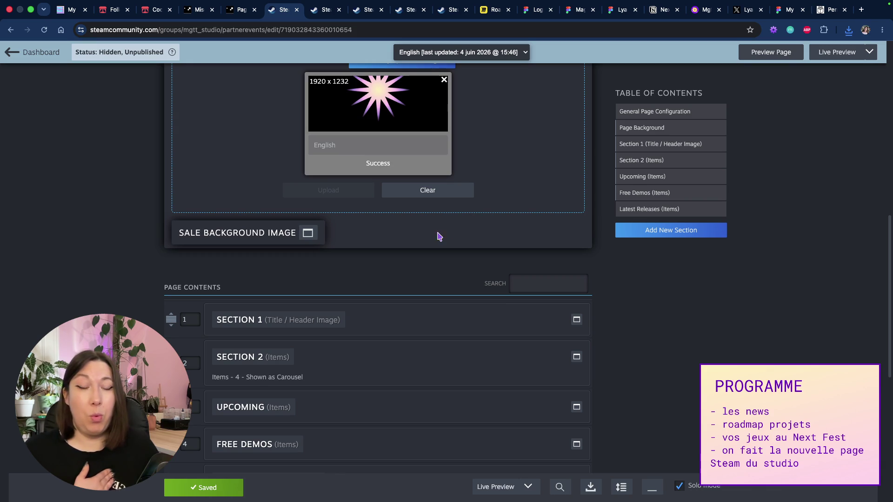
- Clear the old background and upload logo_mgtt_dark (5).png as the new page background
scroll(381, 236, up, 3)
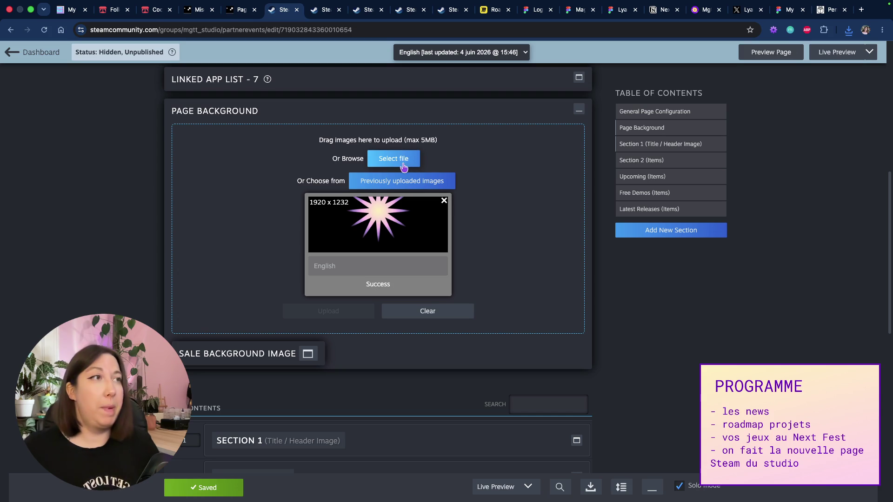
click(417, 308)
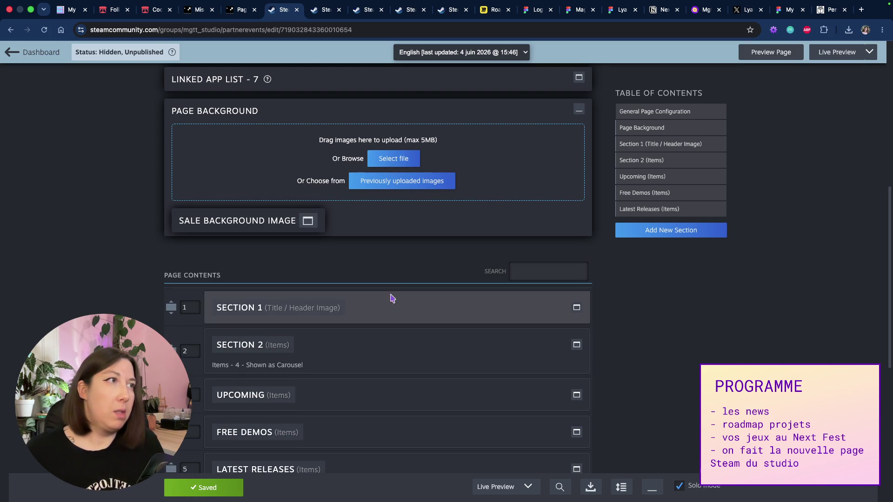
click(489, 216)
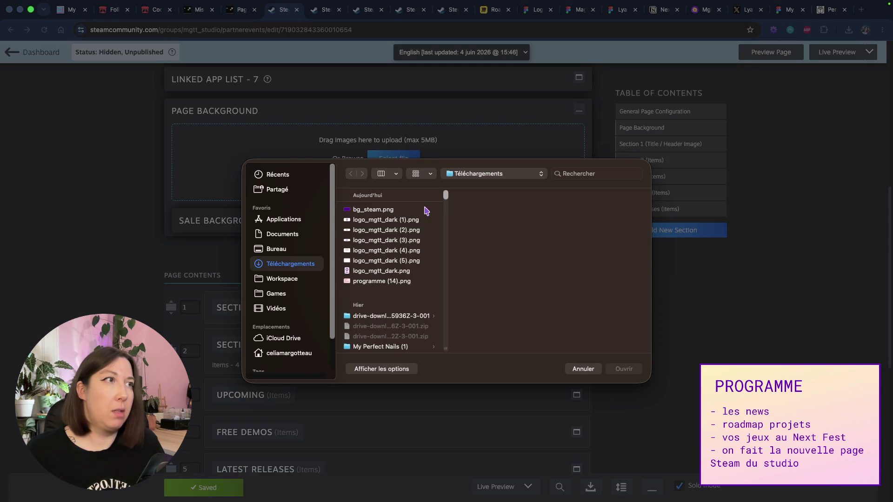
click(409, 261)
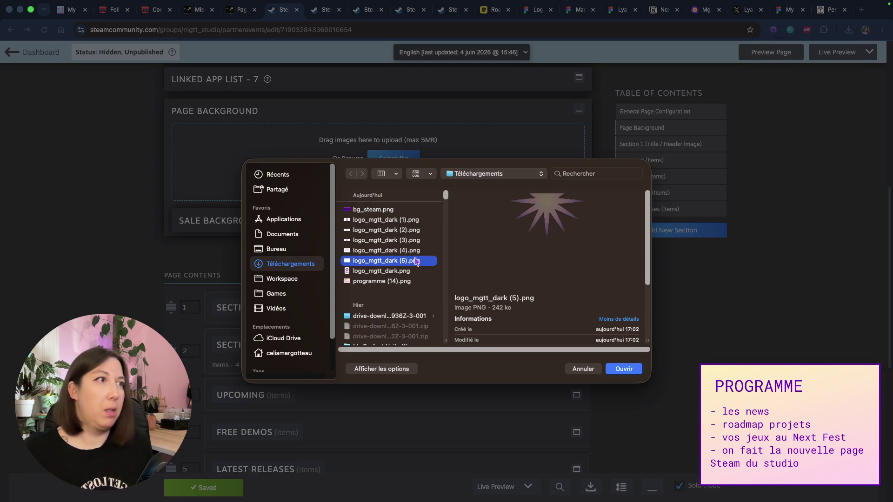
double_click(415, 262)
click(340, 315)
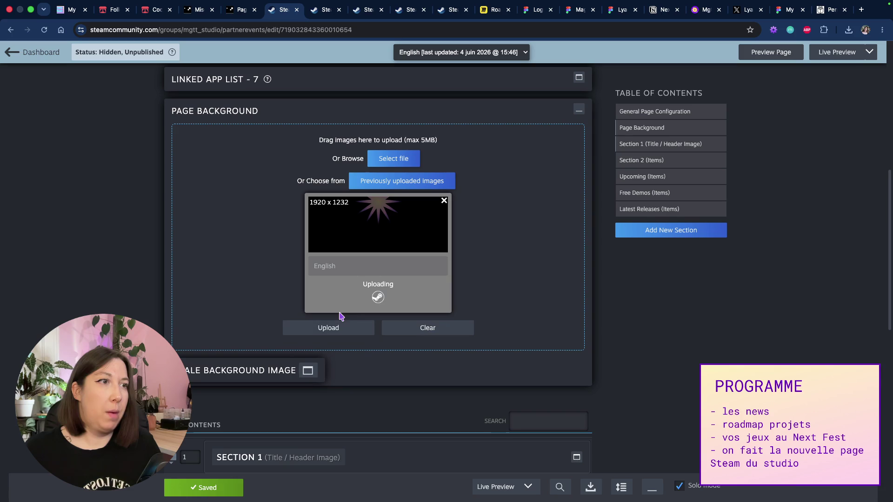
- Save the studio page and reload the sale preview to show the new background
click(325, 12)
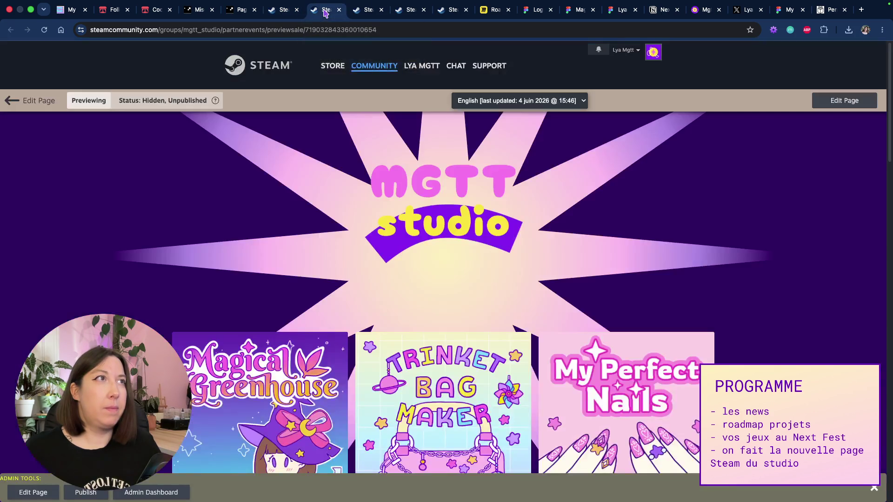
click(46, 29)
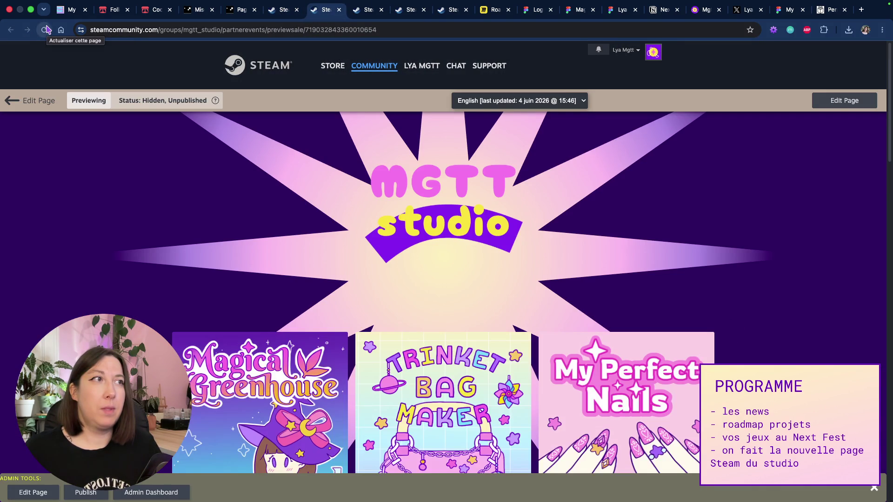
click(46, 29)
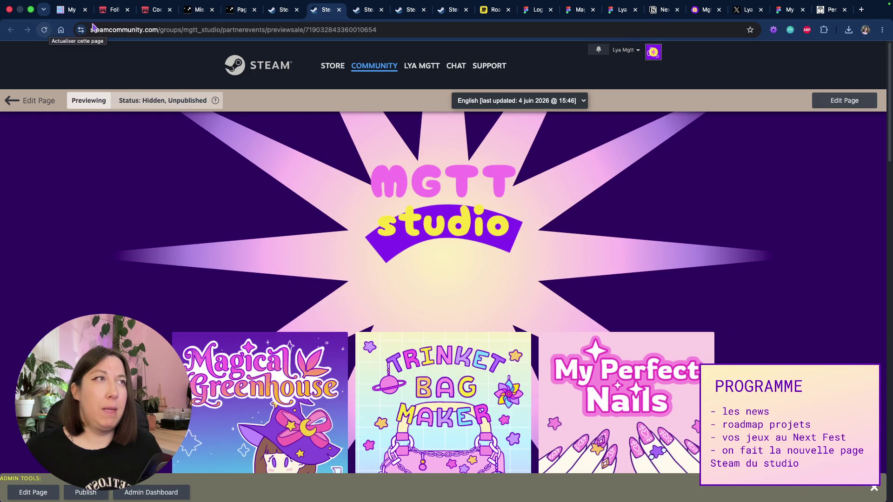
click(281, 11)
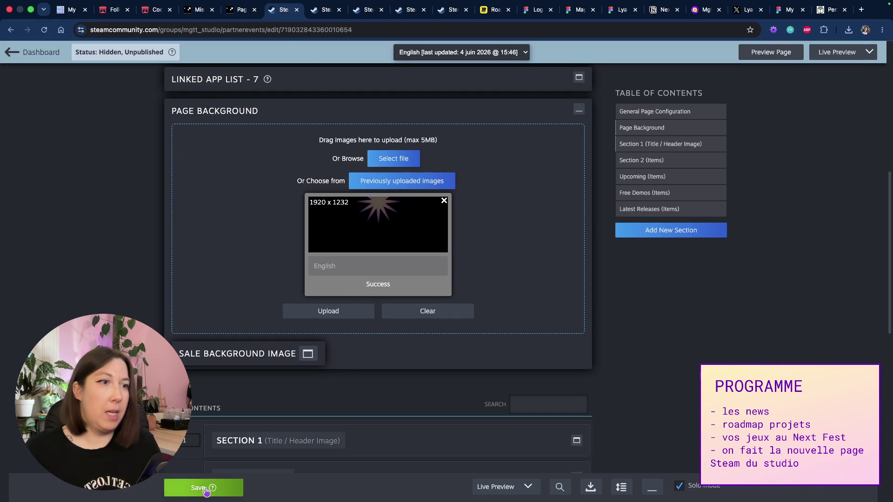
click(204, 488)
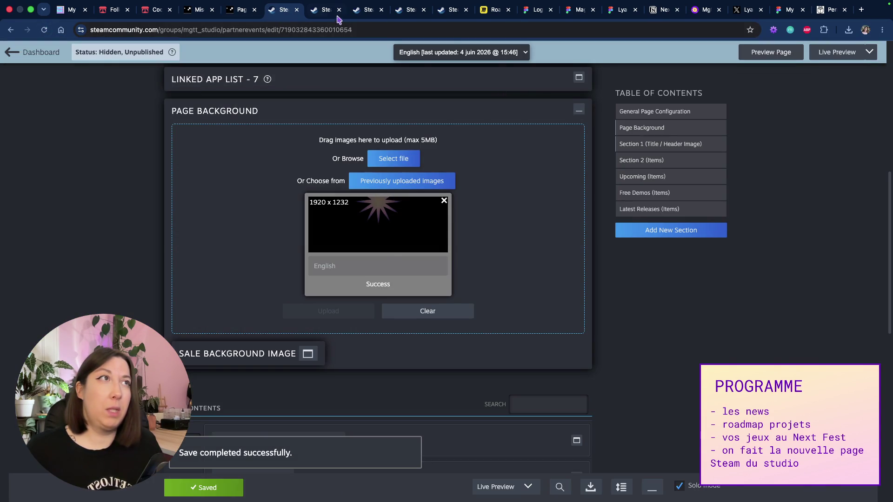
click(325, 12)
click(45, 30)
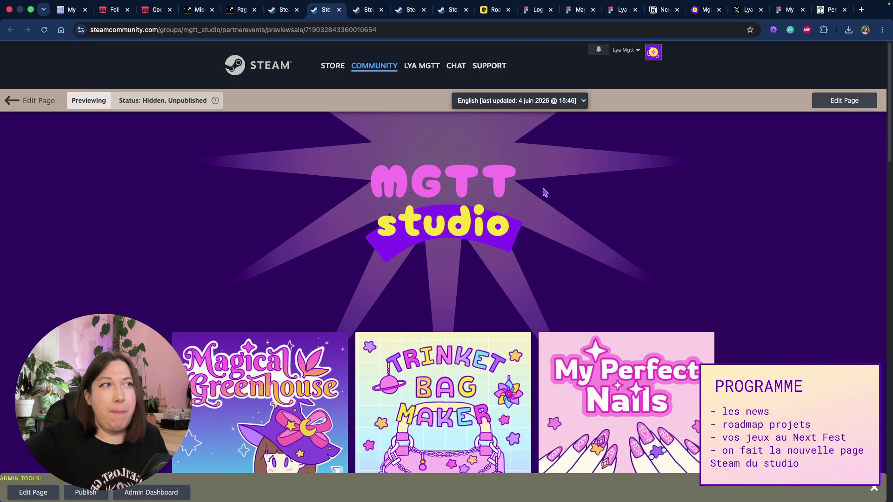
- Scroll the preview to check the purple star background and game carousel, then open Figma Logos
scroll(215, 227, down, 1)
scroll(215, 227, down, 2)
scroll(216, 227, down, 2)
scroll(215, 227, up, 4)
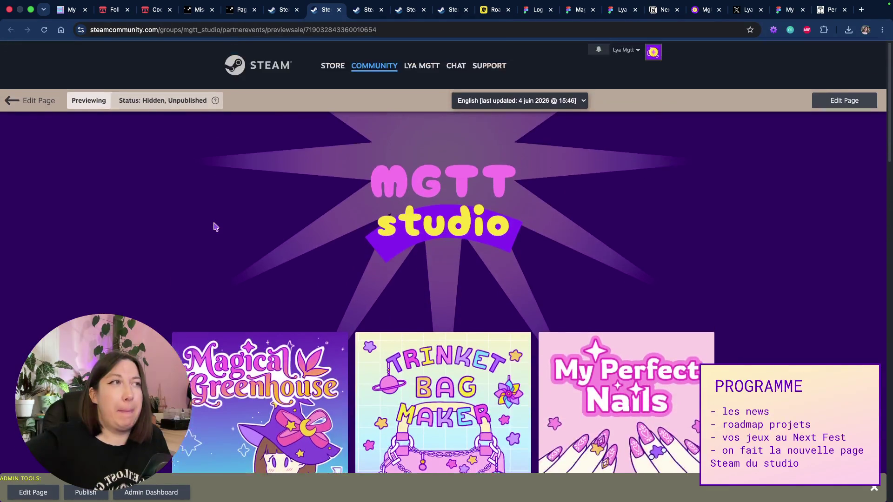
scroll(215, 227, down, 1)
scroll(215, 227, down, 2)
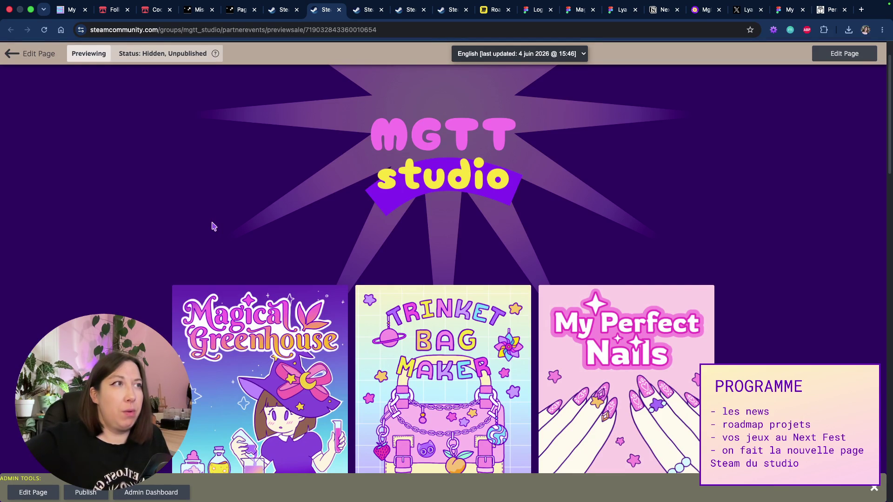
scroll(265, 223, up, 2)
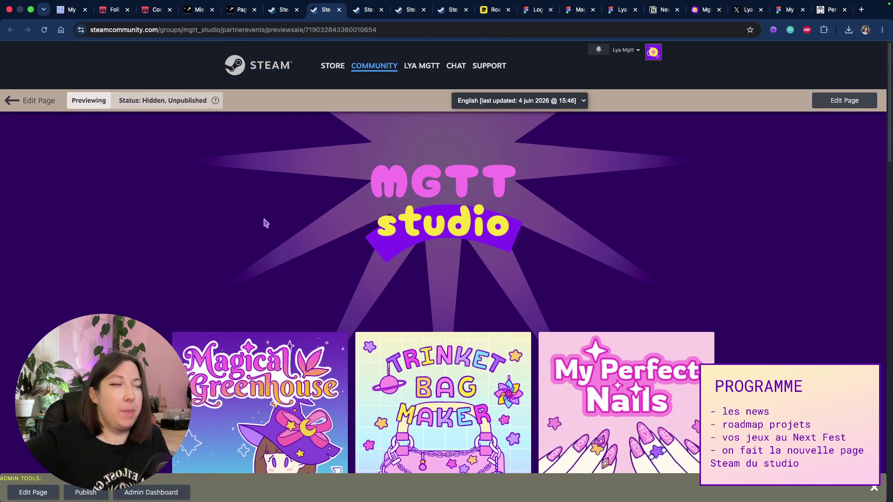
scroll(265, 223, down, 2)
scroll(265, 223, down, 5)
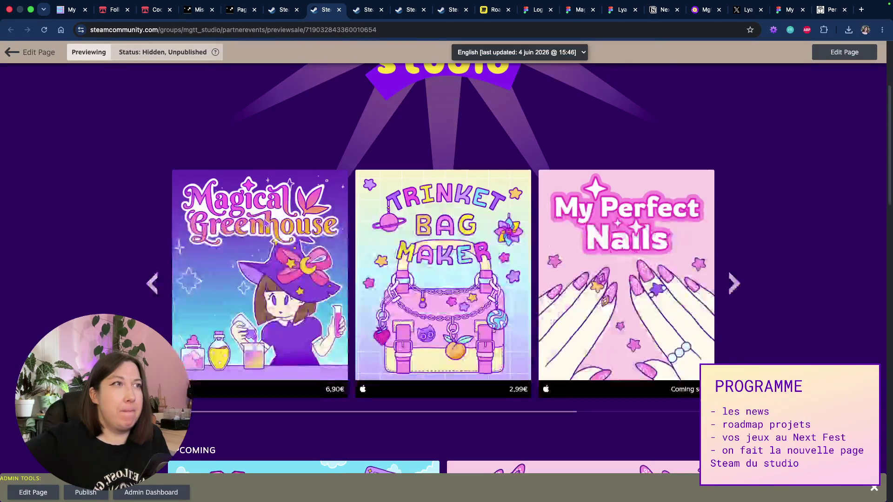
scroll(266, 223, up, 7)
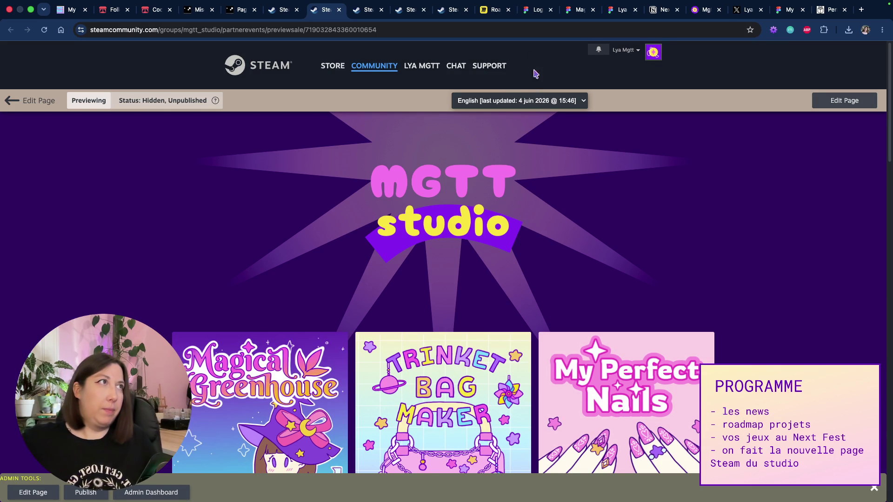
click(545, 14)
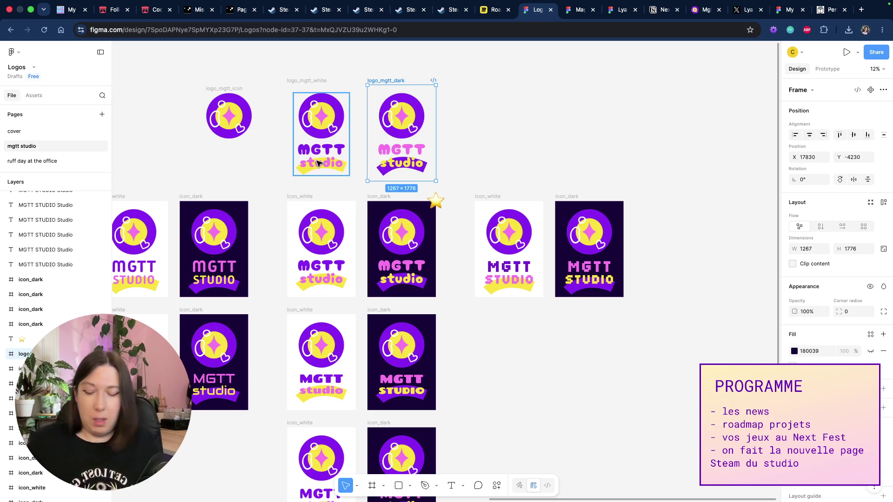
- Select the white logo's MGTT studio text and yellow banner, then go to the branding file
scroll(316, 165, up, 5)
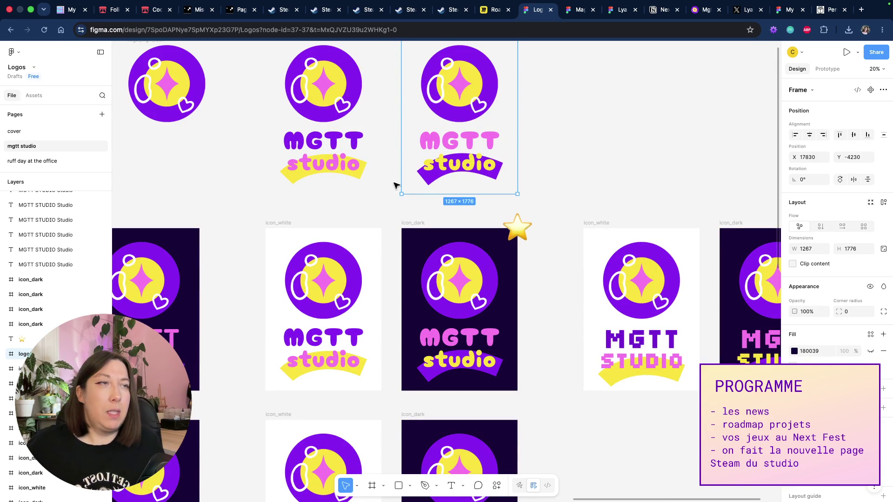
drag(597, 128, 654, 166)
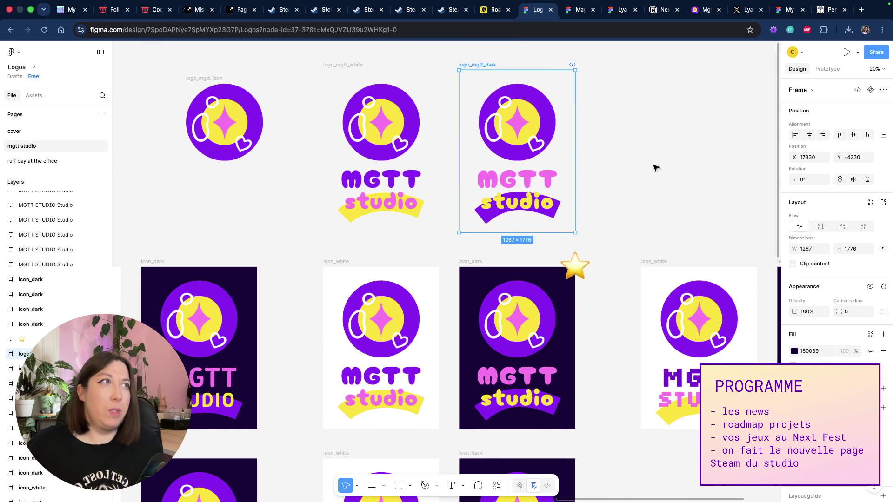
scroll(456, 195, up, 2)
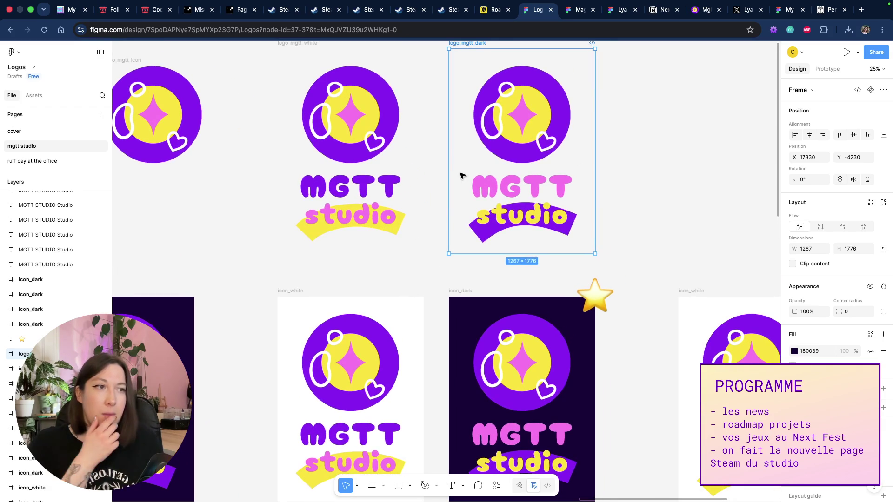
scroll(442, 188, down, 1)
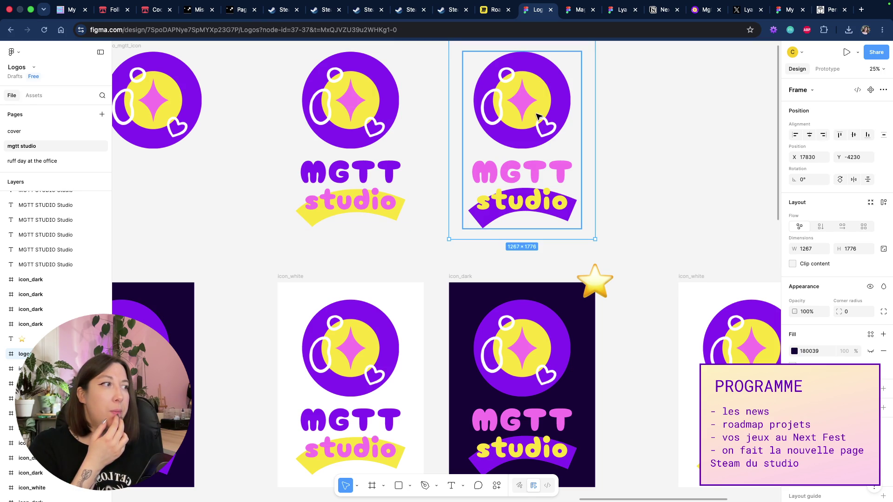
click(375, 181)
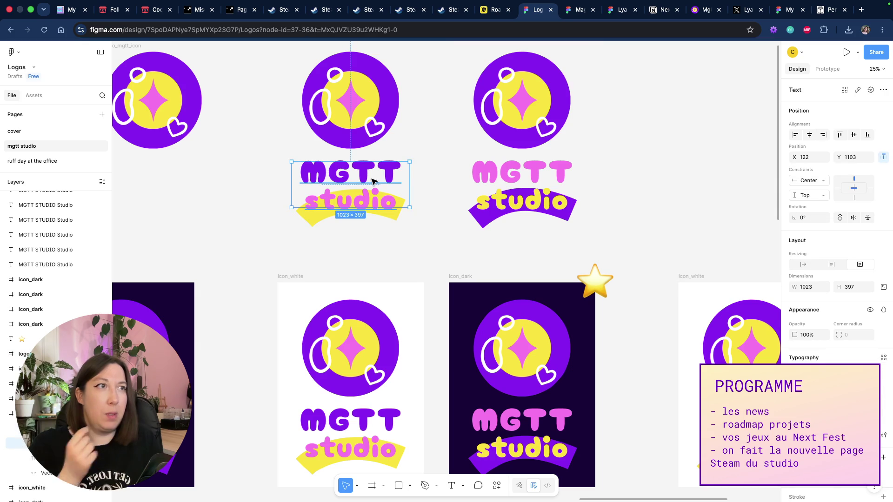
shift+click(397, 219)
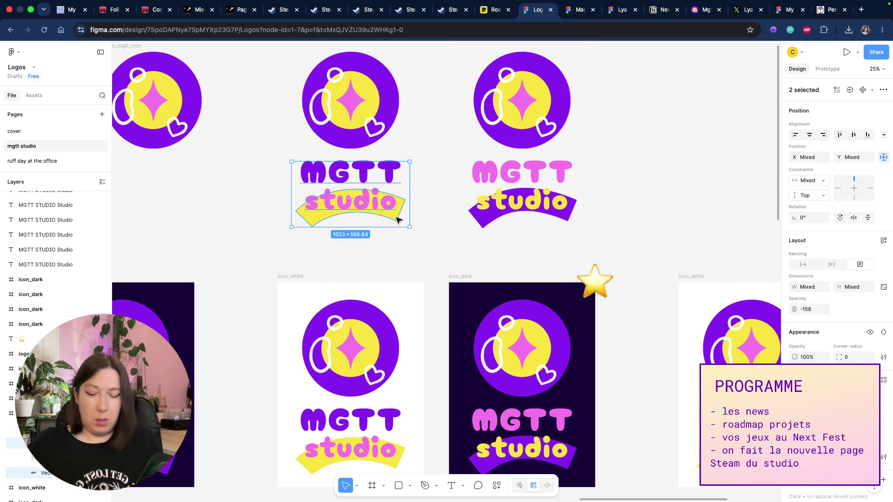
click(623, 9)
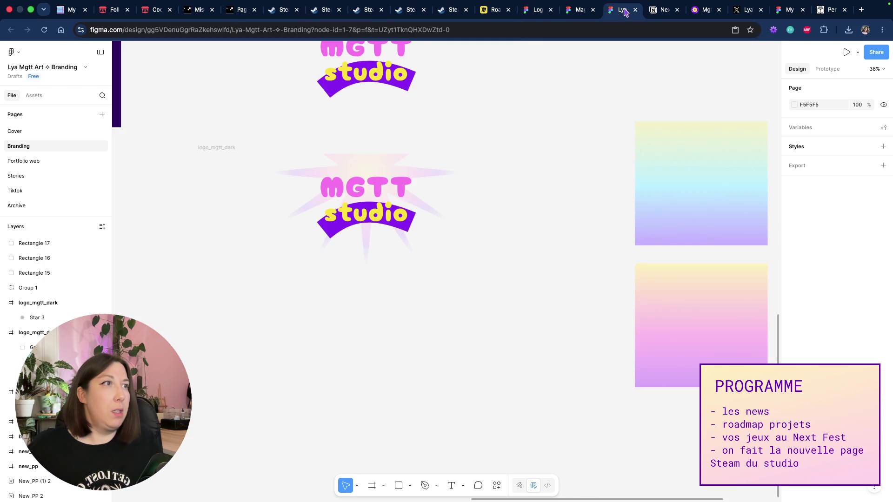
- Paste the MGTT studio text and banner above the gradients, group them, and use proportional scaling
ctrl+scroll(533, 148, down, 5)
ctrl+scroll(502, 179, down, 3)
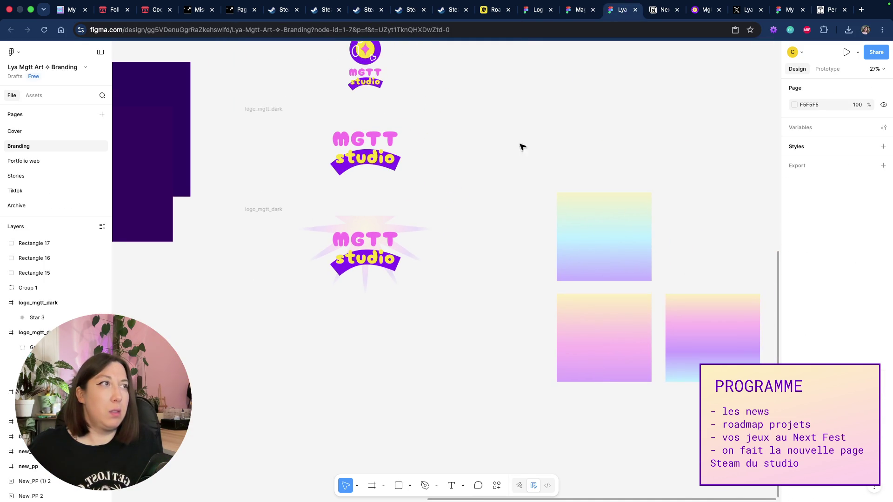
key(ctrl+v)
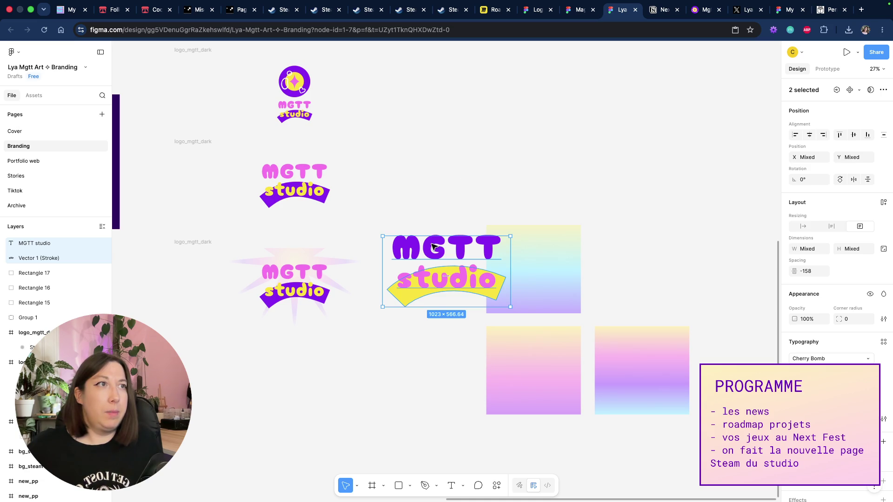
drag(433, 246, 452, 123)
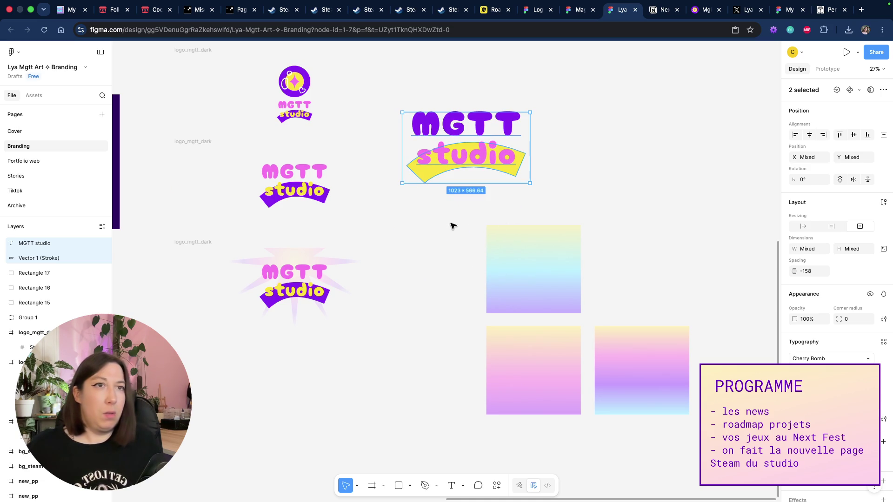
key(ctrl+g)
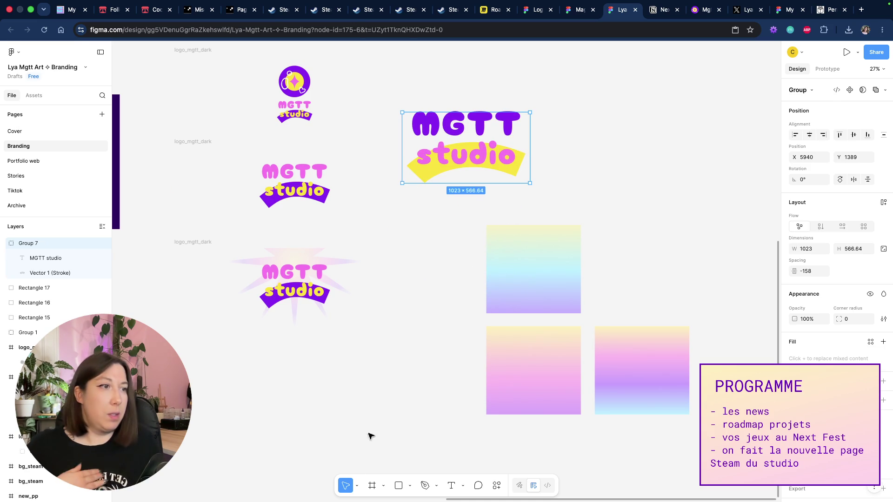
click(357, 486)
click(371, 471)
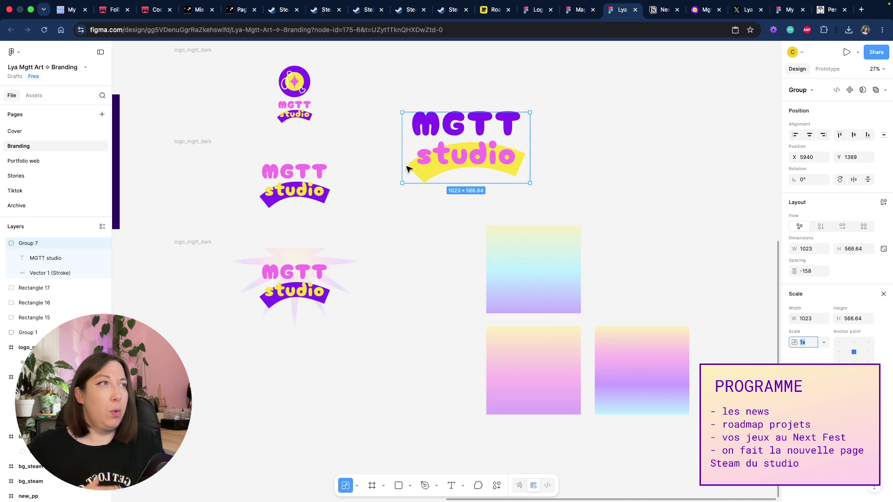
- Scale the large purple-lettered logo to 613.8 wide and place it right of the logo_mgtt_dark frame
scroll(464, 139, up, 5)
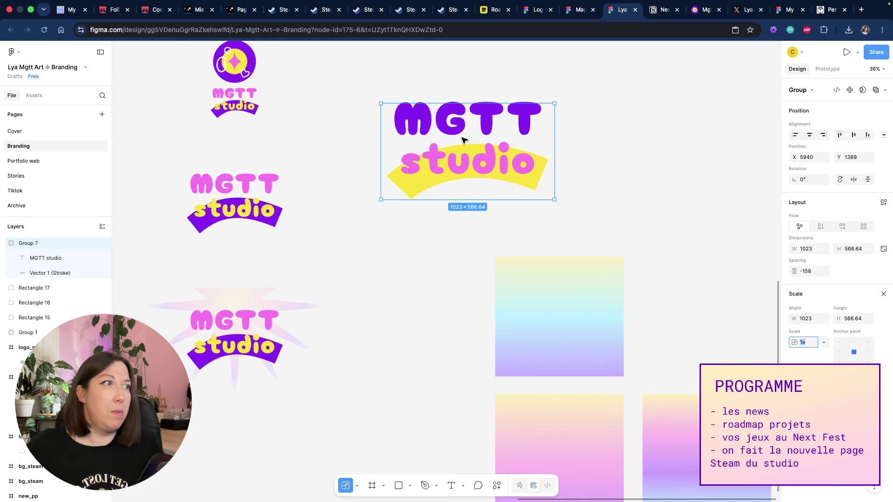
scroll(310, 216, left, 3)
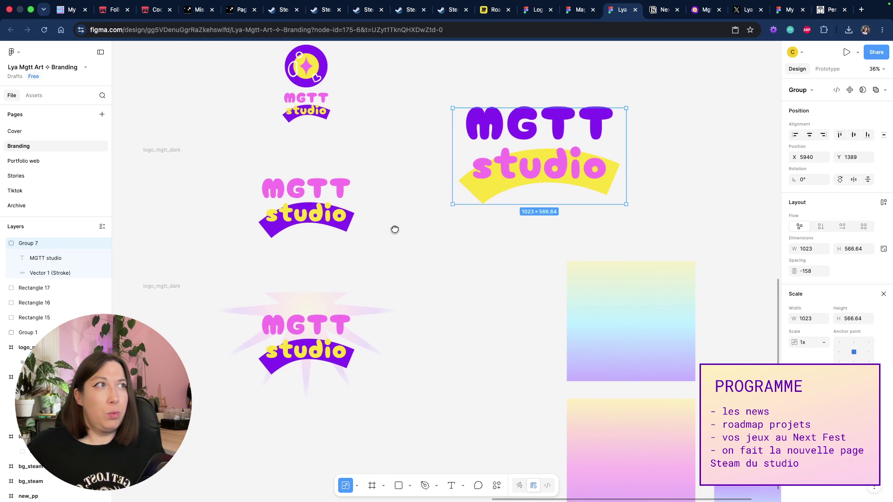
click(329, 196)
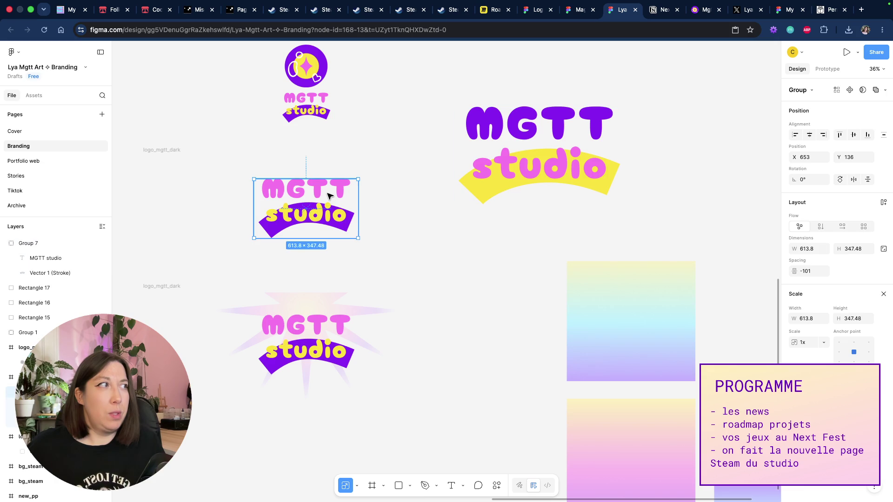
click(483, 141)
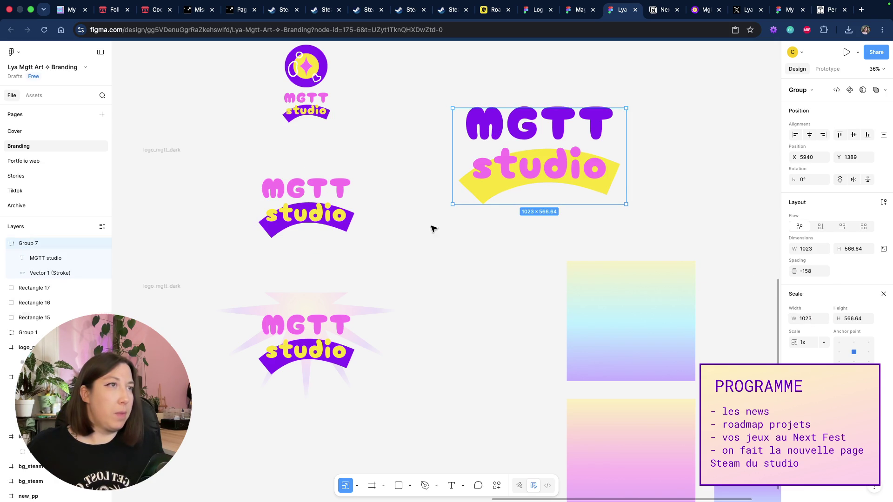
click(350, 199)
click(511, 186)
click(810, 319)
text(613,8)
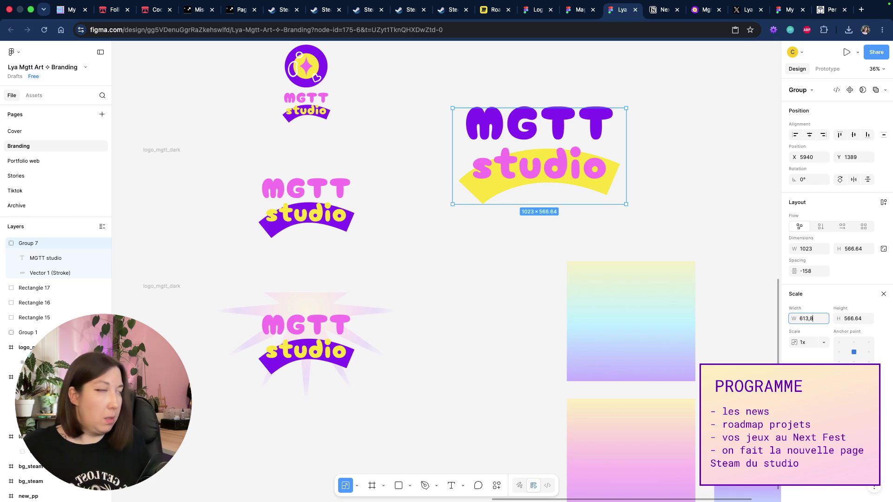
key(Return)
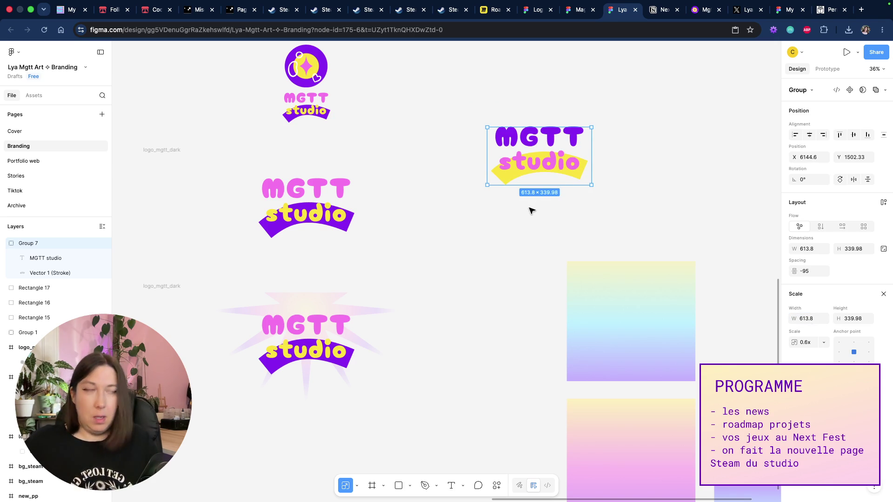
mouse_move(527, 142)
mouse_down()
mouse_move(466, 189)
mouse_move(554, 188)
mouse_up()
click(580, 169)
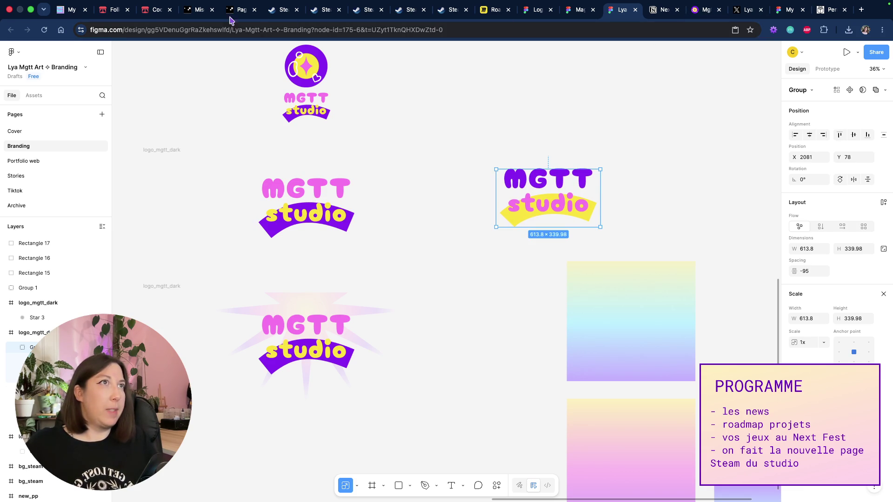
click(282, 11)
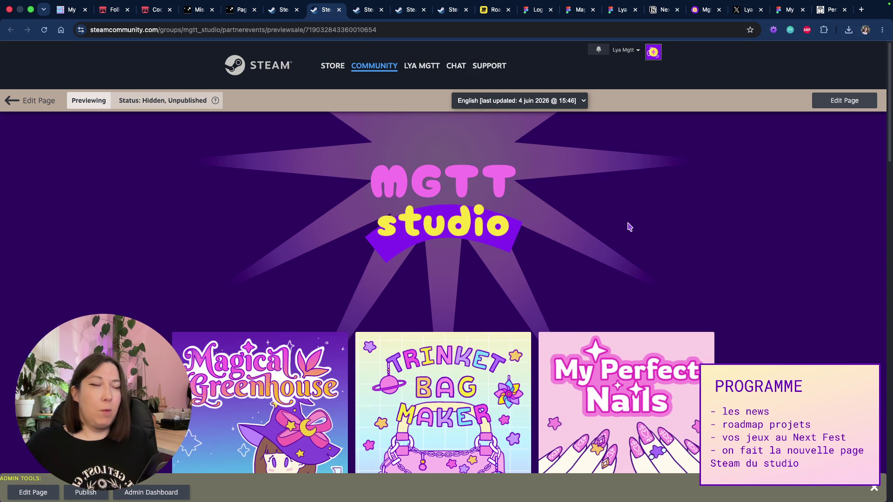
mouse_move(538, 28)
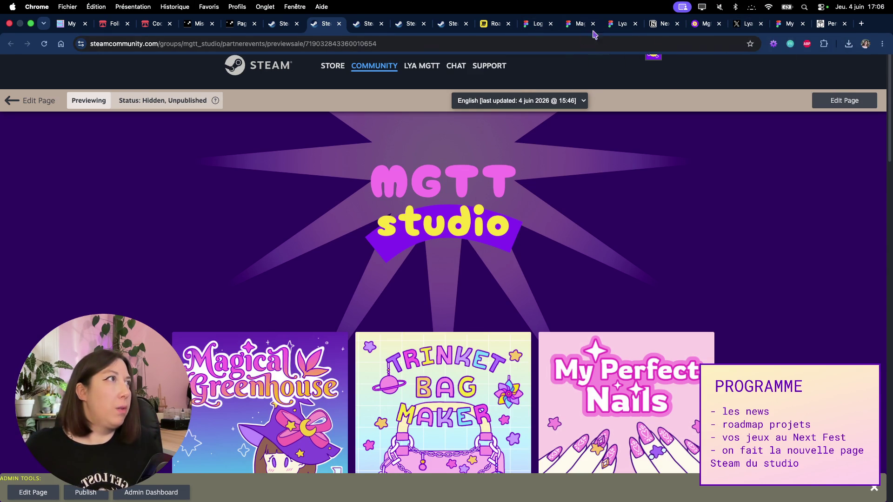
click(621, 23)
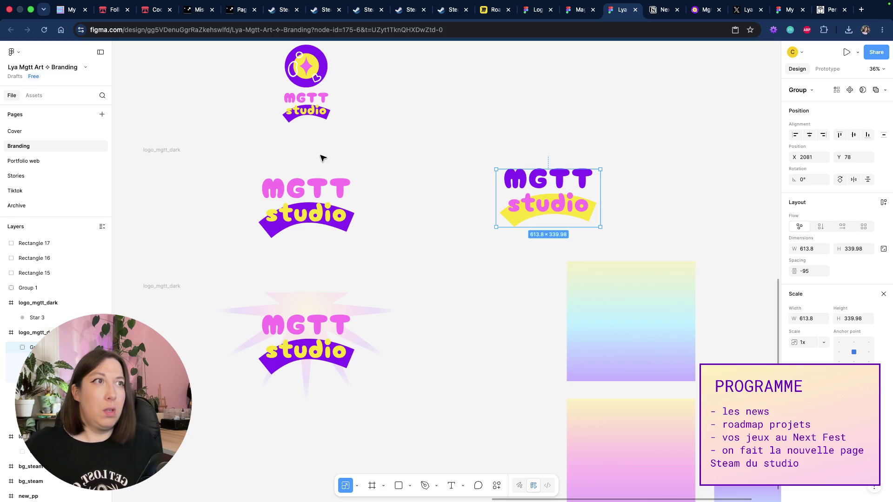
- Duplicate the logo_mgtt_dark frame to the right and move its three gradient rectangles down
scroll(322, 158, down, 3)
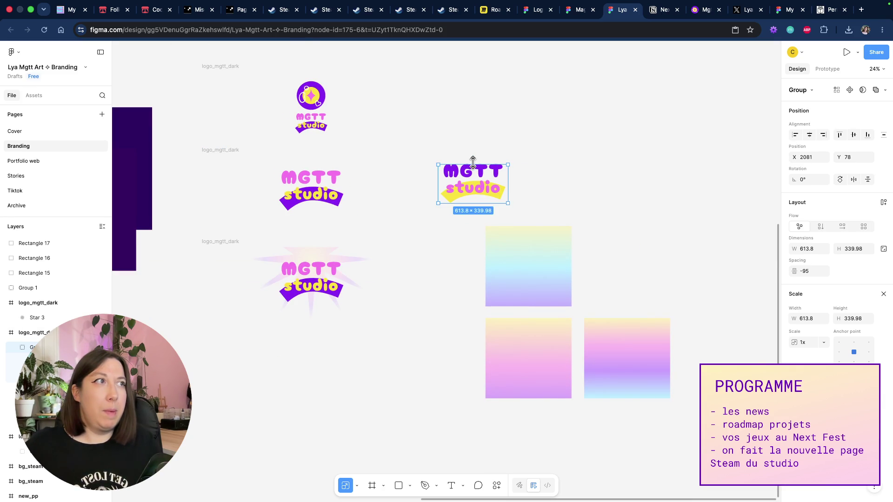
drag(475, 163, 412, 80)
click(227, 150)
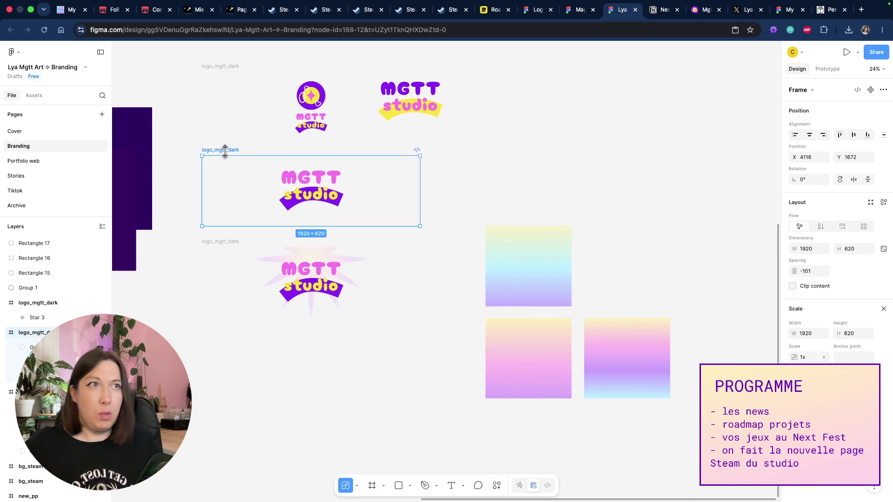
alt+drag(227, 152, 451, 156)
drag(710, 265, 491, 393)
drag(528, 287, 494, 323)
- Paste a copy of the purple MGTT studio logo into the new frame, centred both ways
click(435, 111)
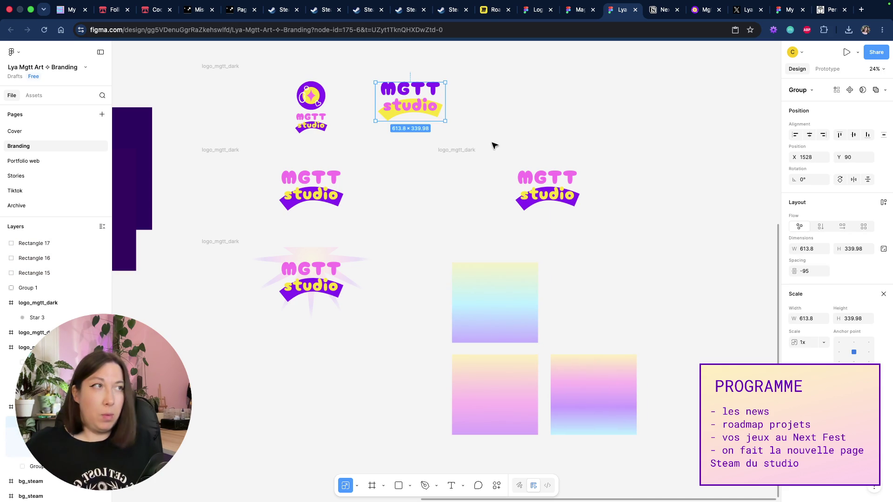
key(ctrl+c)
click(484, 155)
key(ctrl+v)
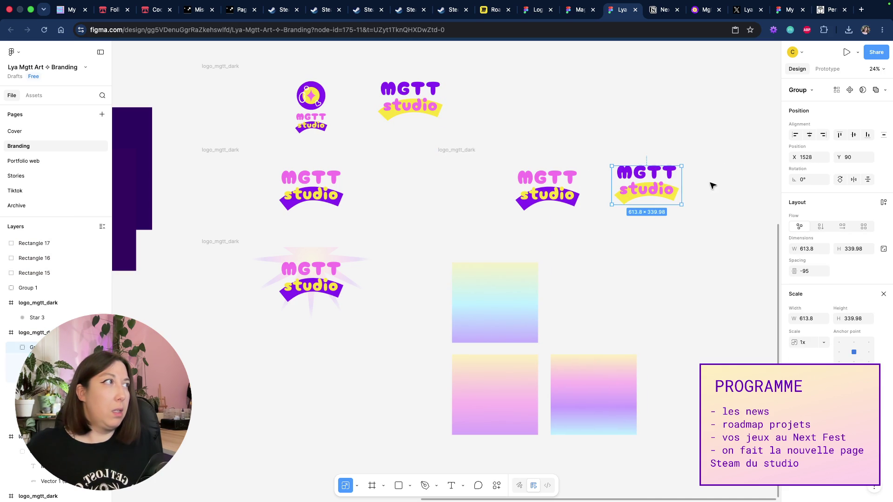
click(809, 134)
click(854, 135)
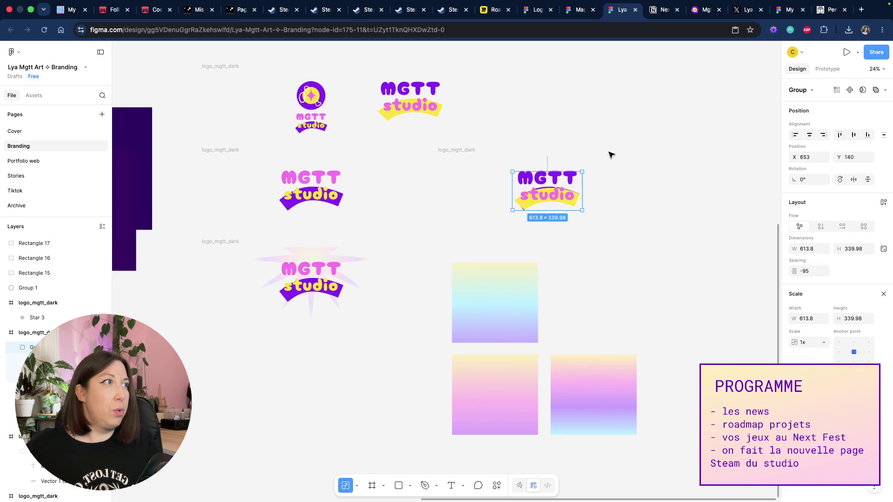
- Nudge the pasted purple logo up slightly to realign it
scroll(565, 181, up, 5)
scroll(573, 200, up, 5)
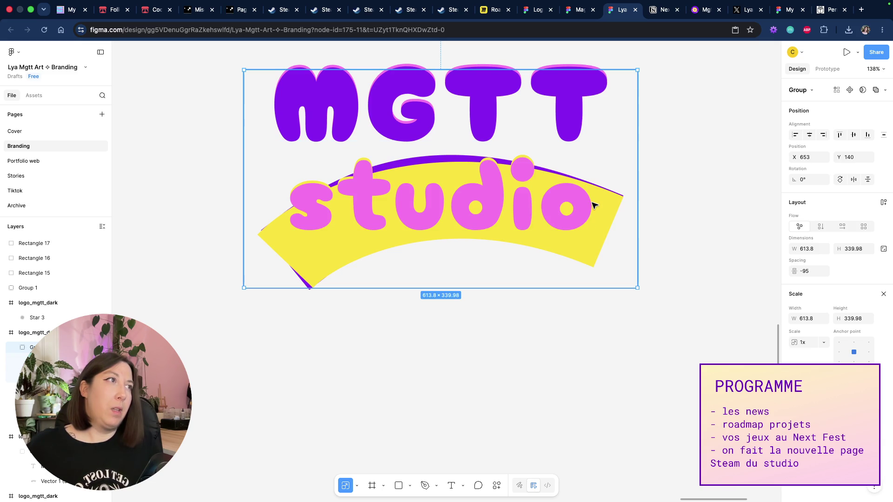
key(alt+v)
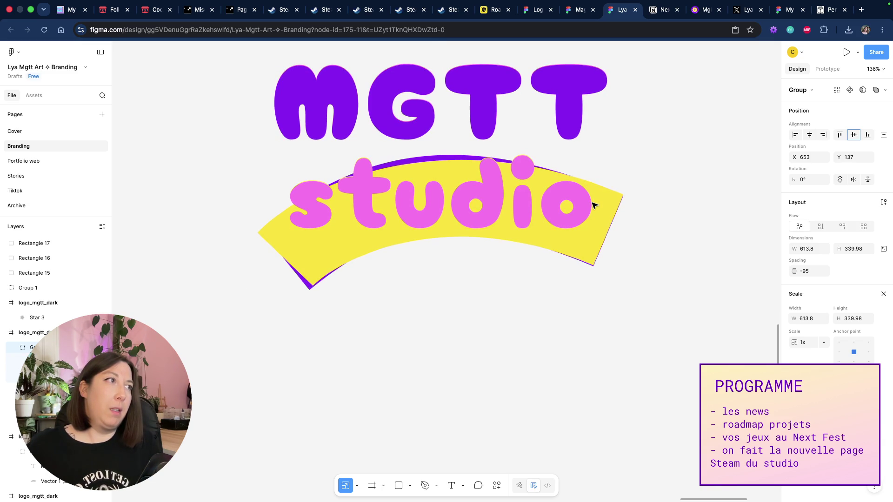
- Reshape the yellow banner's top curve by dragging its left vertex's bezier handle
scroll(469, 180, down, 3)
scroll(469, 179, up, 3)
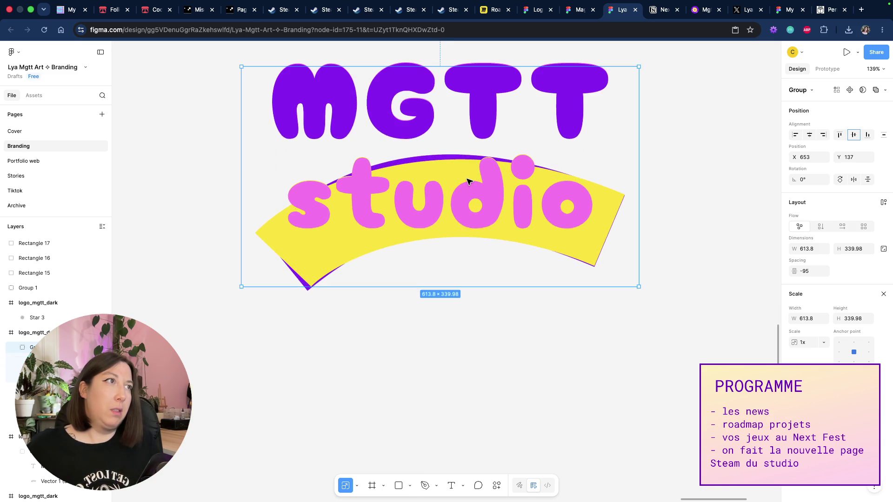
double_click(328, 250)
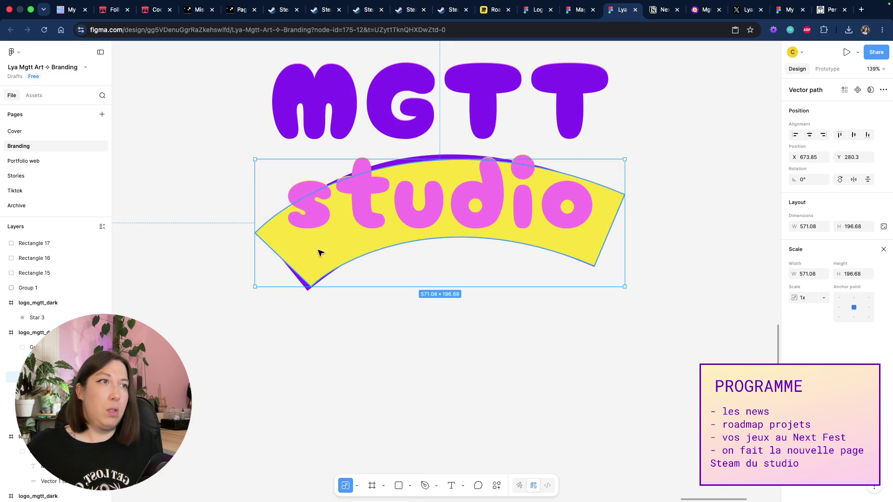
double_click(320, 252)
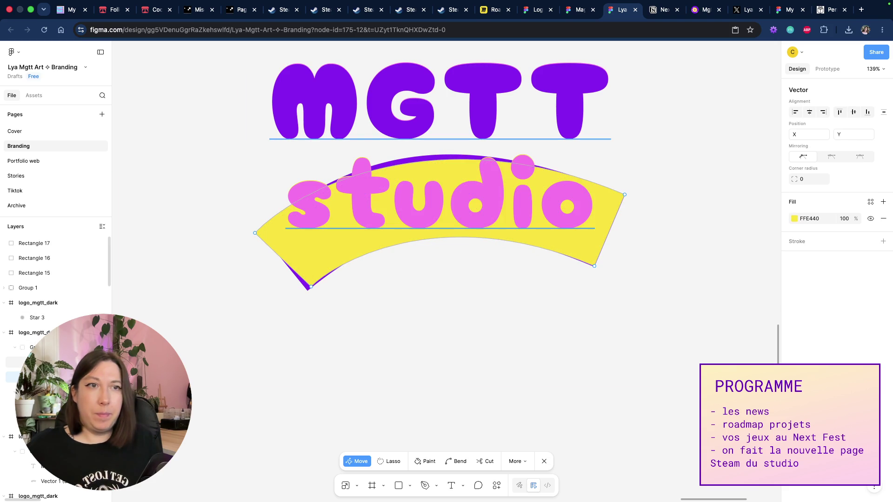
click(255, 232)
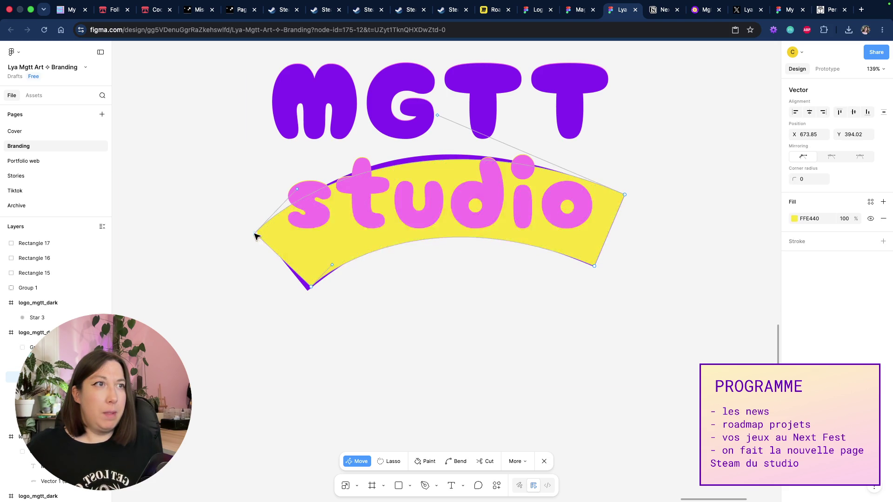
drag(298, 188, 338, 166)
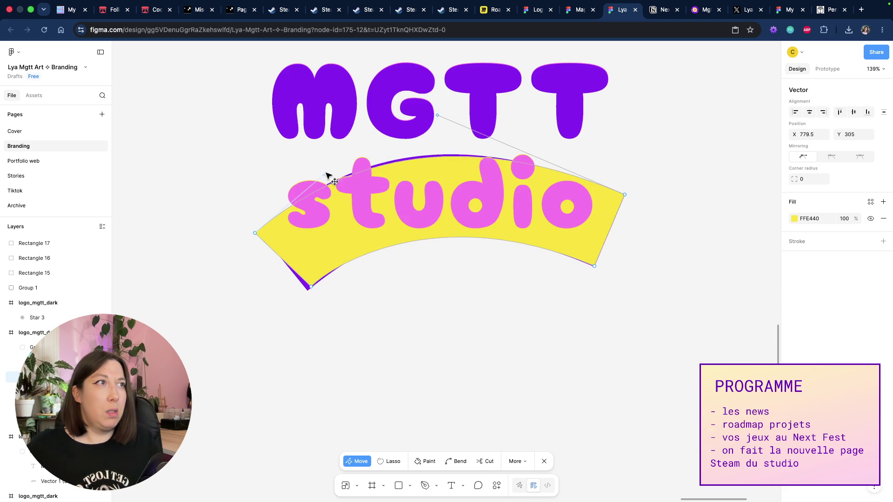
click(309, 289)
scroll(403, 301, down, 5)
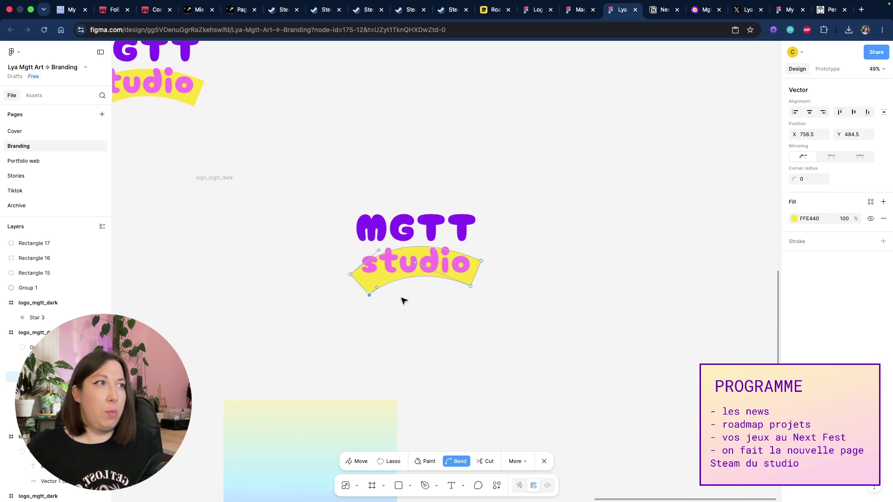
key(Escape)
click(236, 163)
click(225, 177)
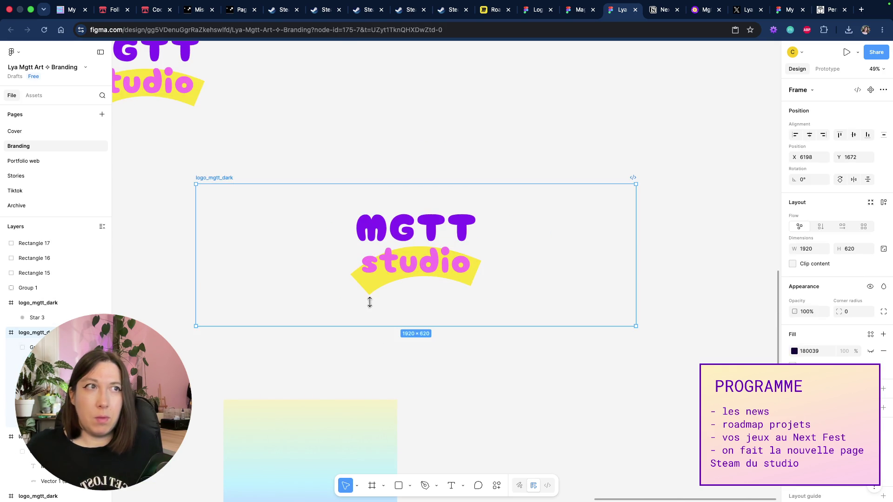
scroll(657, 249, down, 3)
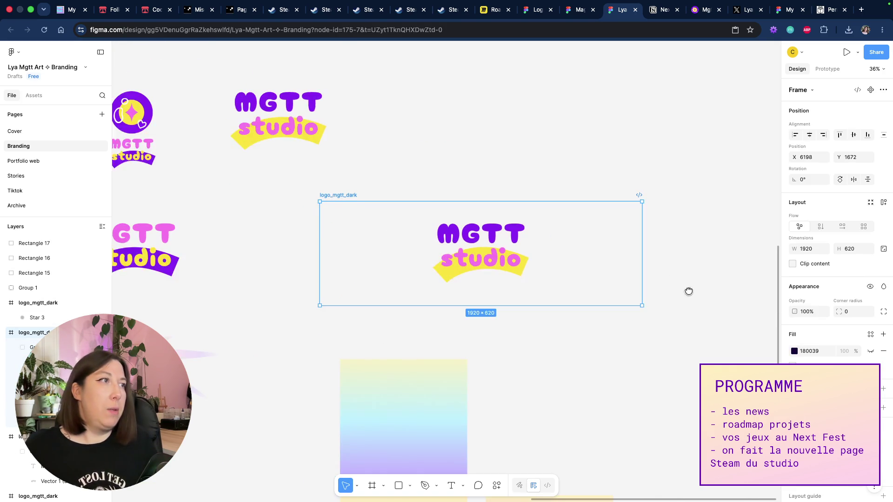
scroll(711, 298, down, 1)
scroll(837, 326, down, 2)
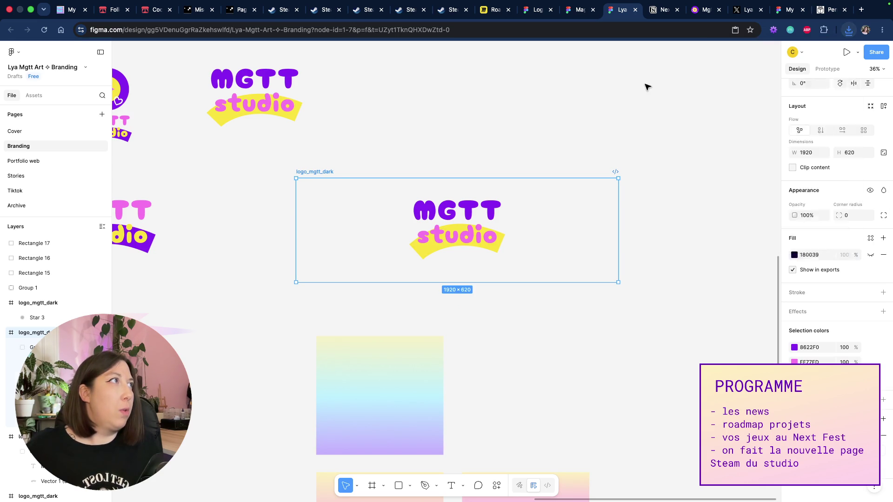
click(475, 88)
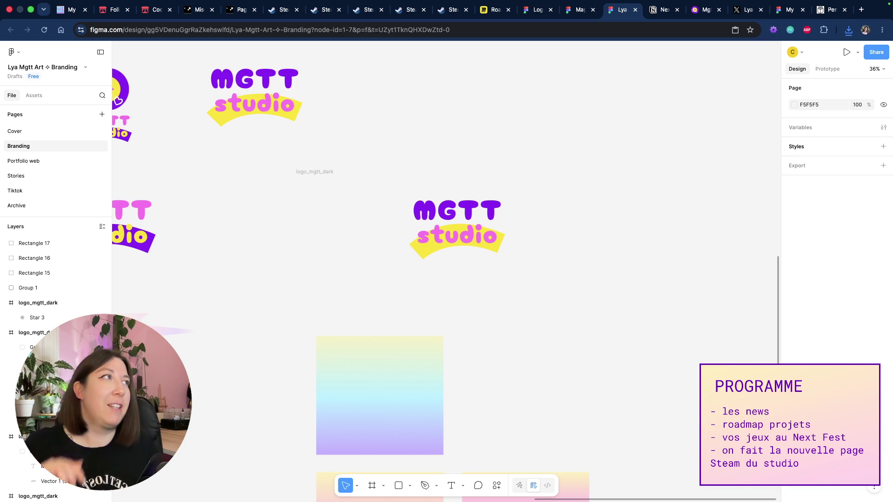
scroll(433, 126, left, 5)
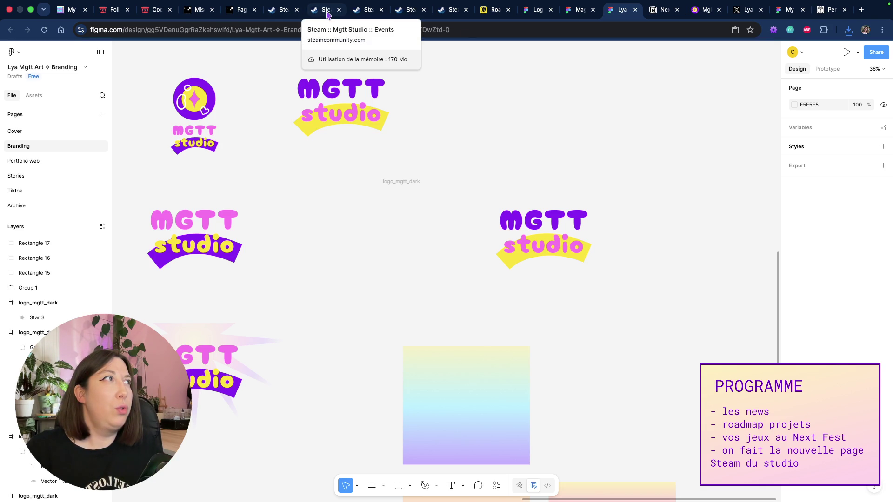
click(327, 10)
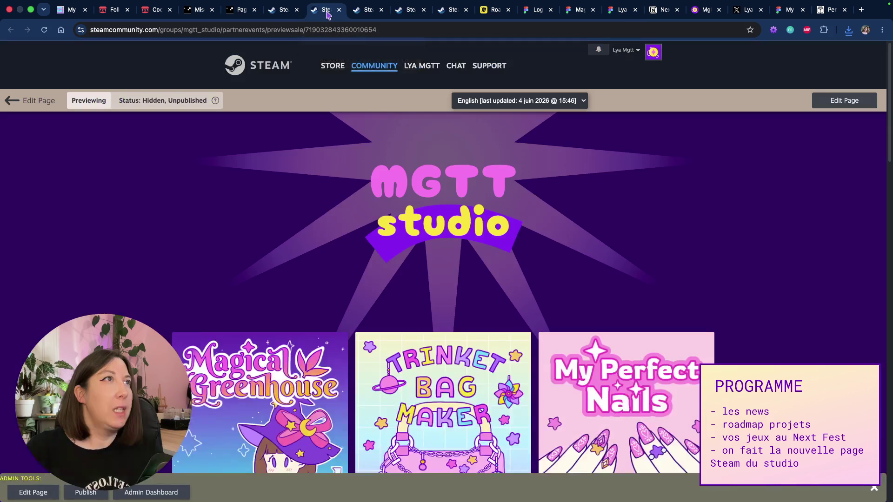
- Back in the editor, cancel a background file choice and expand Section 1 to replace the header image
click(293, 12)
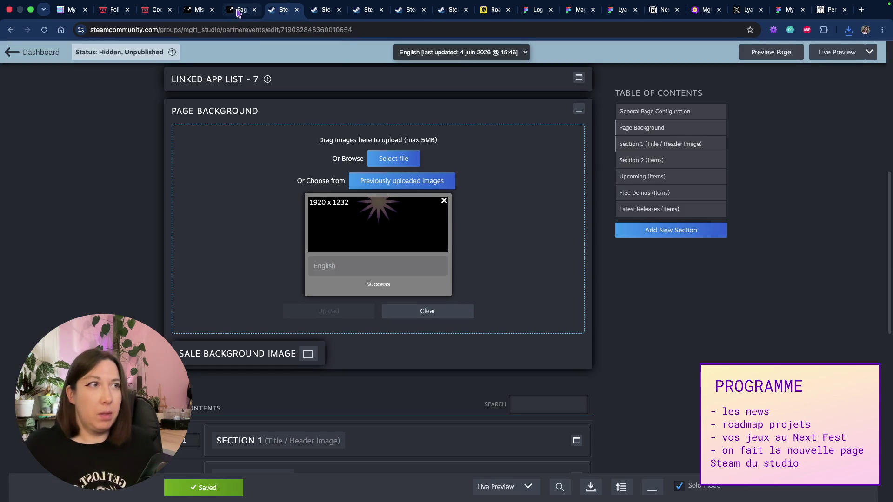
click(393, 158)
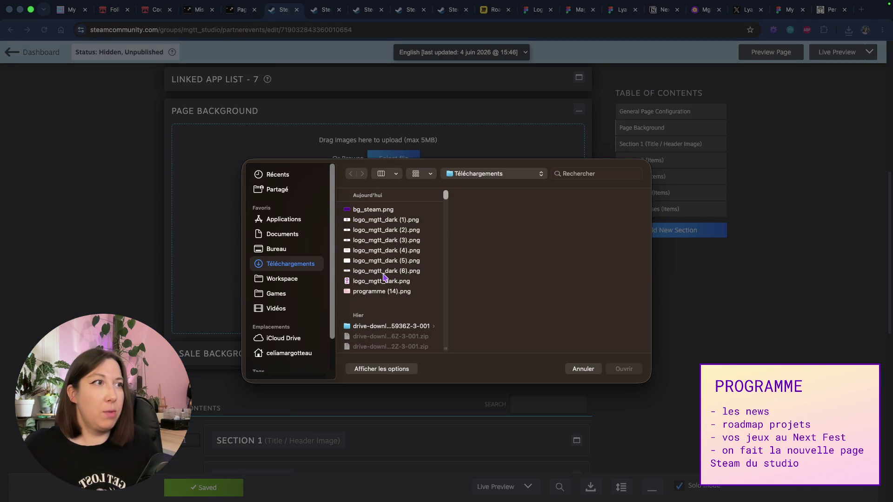
click(385, 272)
click(582, 369)
scroll(284, 329, down, 3)
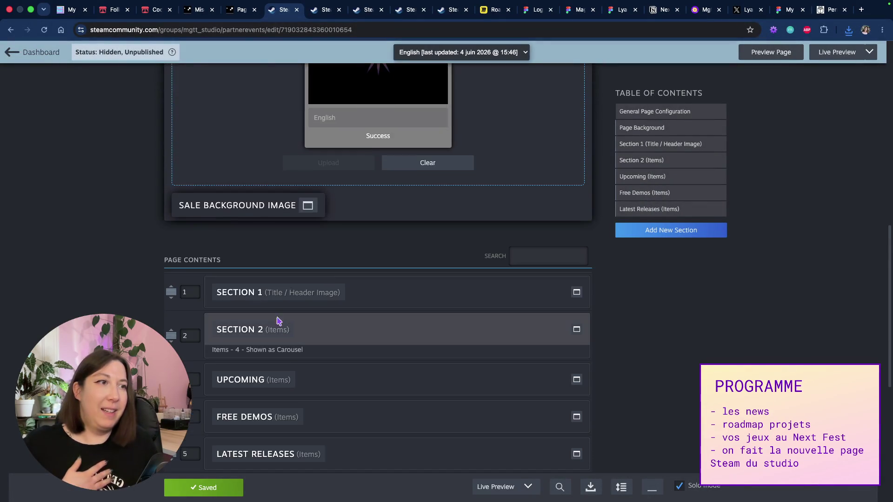
click(360, 292)
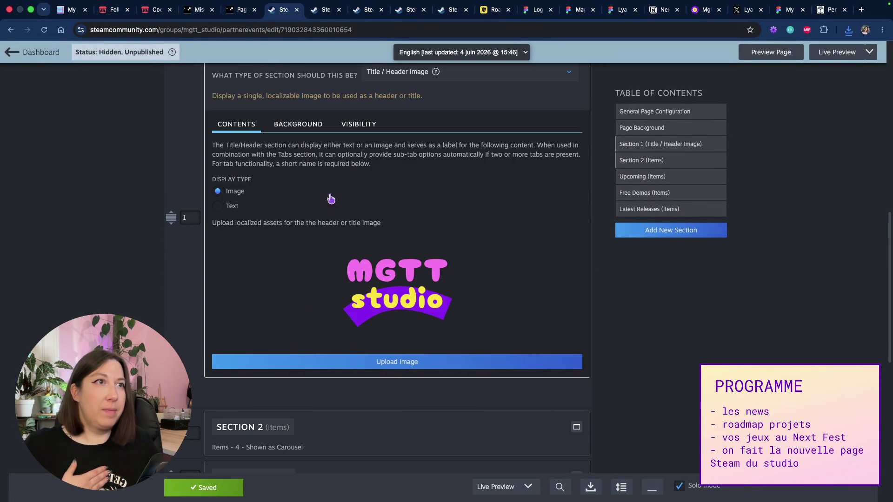
click(414, 363)
- Upload logo_mgtt_dark (6).png as the Section 1 header image and close the upload window
click(461, 140)
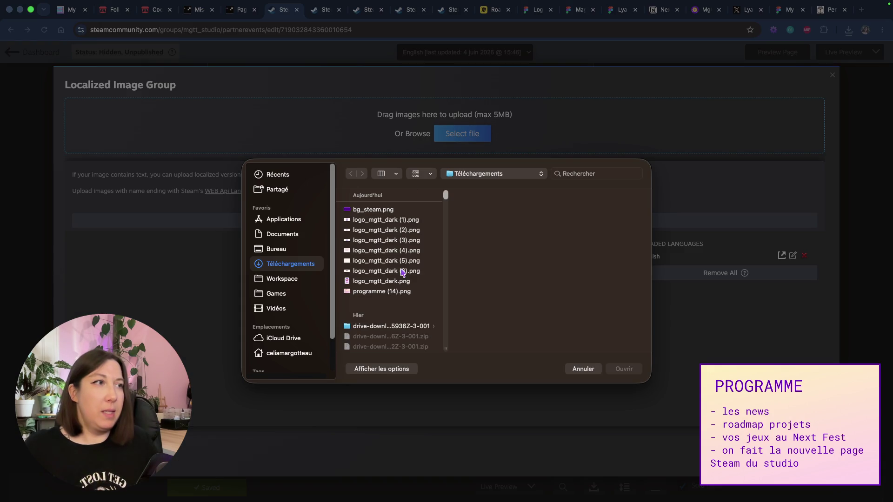
click(402, 271)
double_click(423, 276)
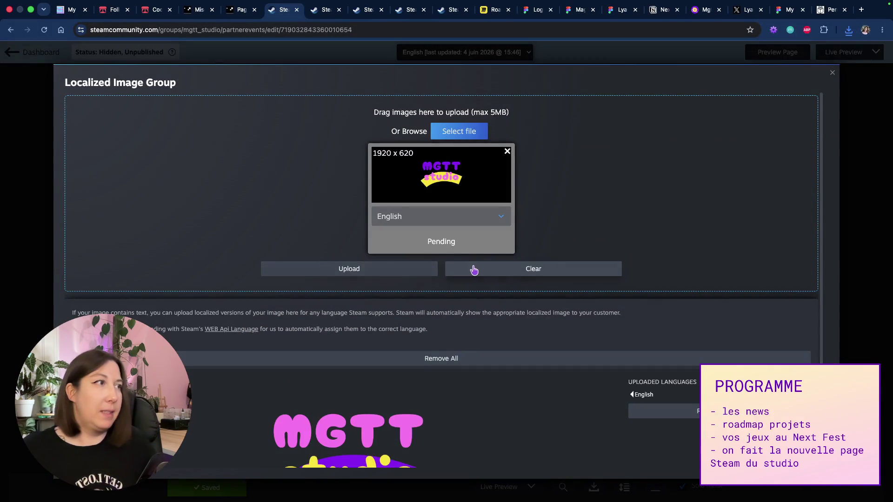
click(369, 270)
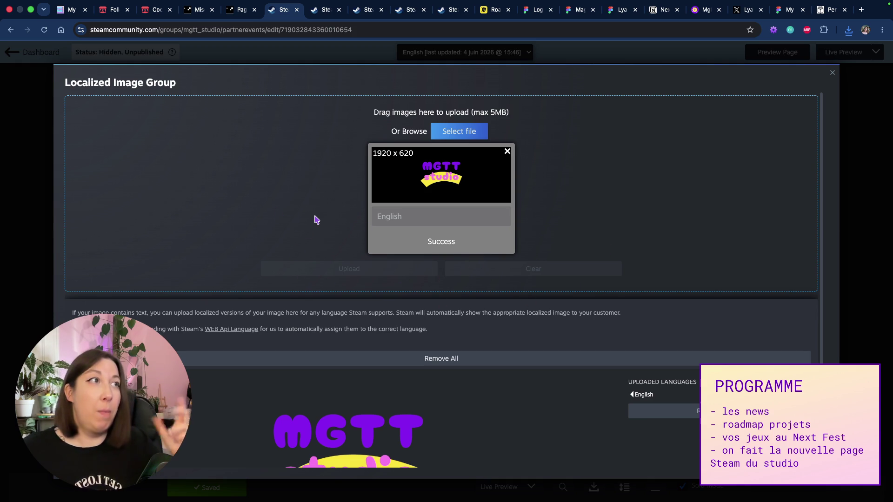
scroll(317, 223, down, 3)
click(629, 448)
- Save the page and check the new header on the preview before returning to the editor
click(209, 486)
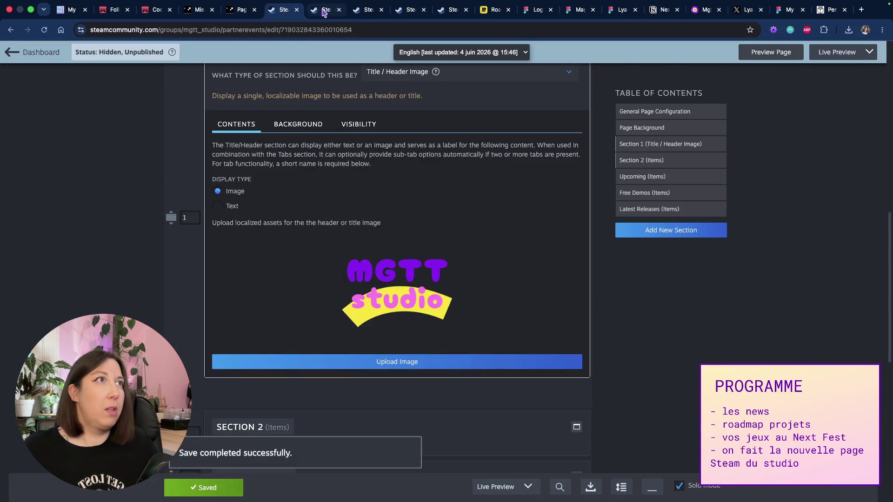
click(324, 11)
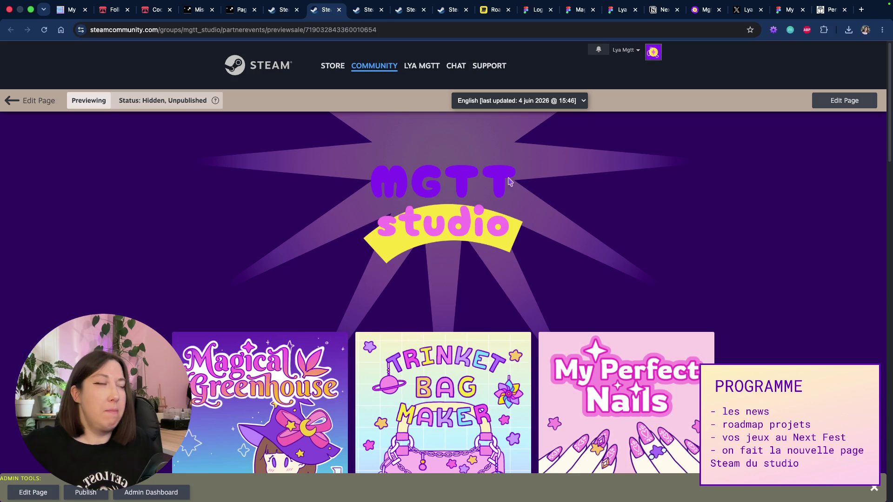
click(279, 13)
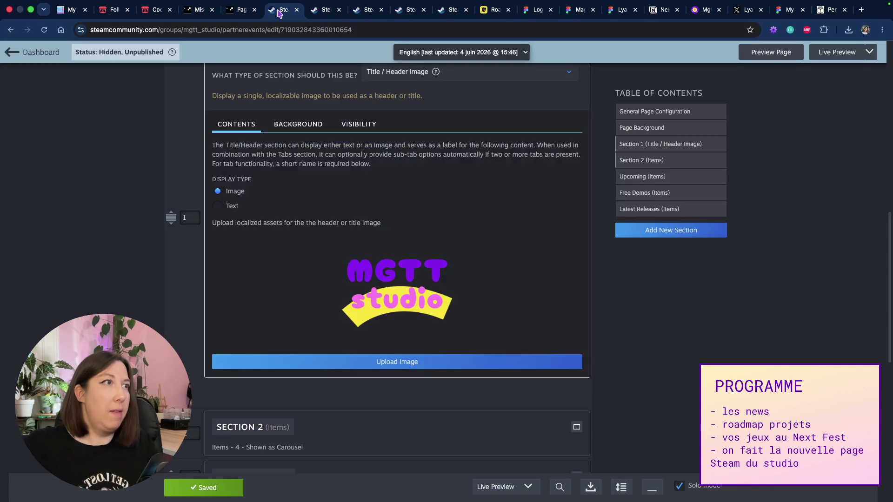
- Collapse the Section 1 editor and expand the Page Background settings
scroll(302, 205, up, 5)
click(383, 226)
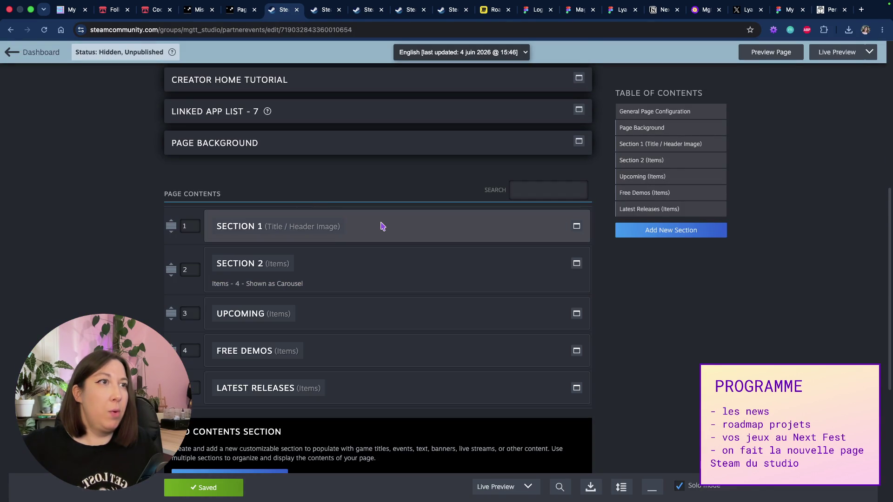
scroll(367, 274, up, 2)
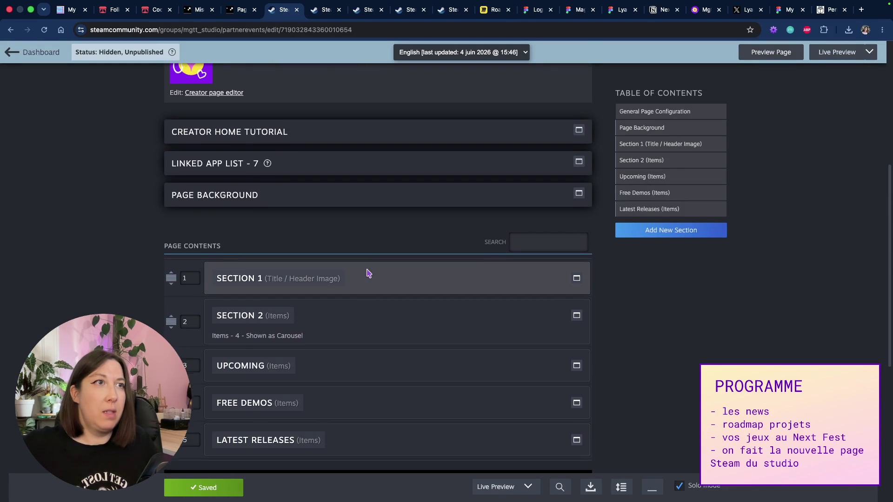
scroll(344, 267, up, 3)
click(321, 261)
scroll(330, 252, down, 4)
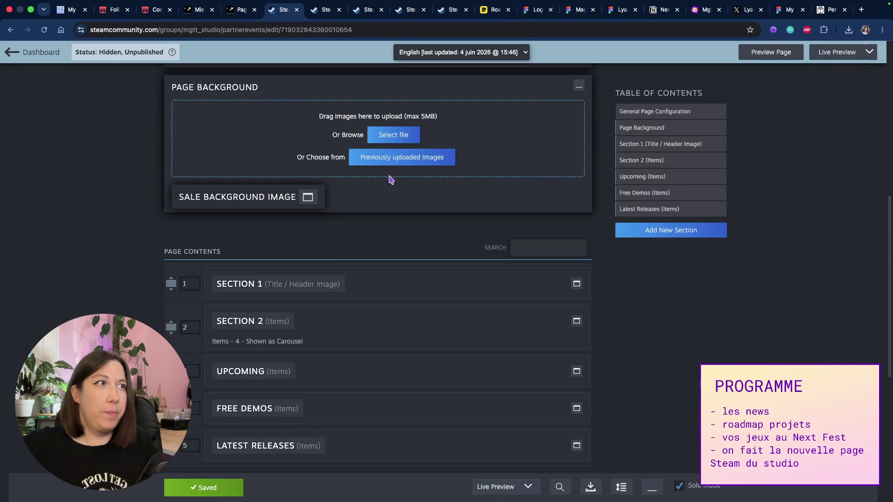
- Upload logo_mgtt_dark (4).png as the page background, save, and view the sale preview
click(391, 135)
click(404, 230)
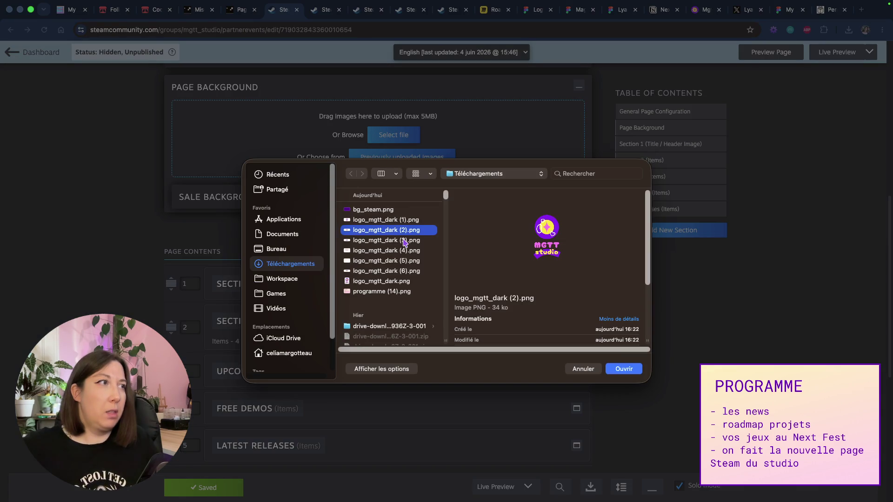
key(Down)
key(Down)
key(Down)
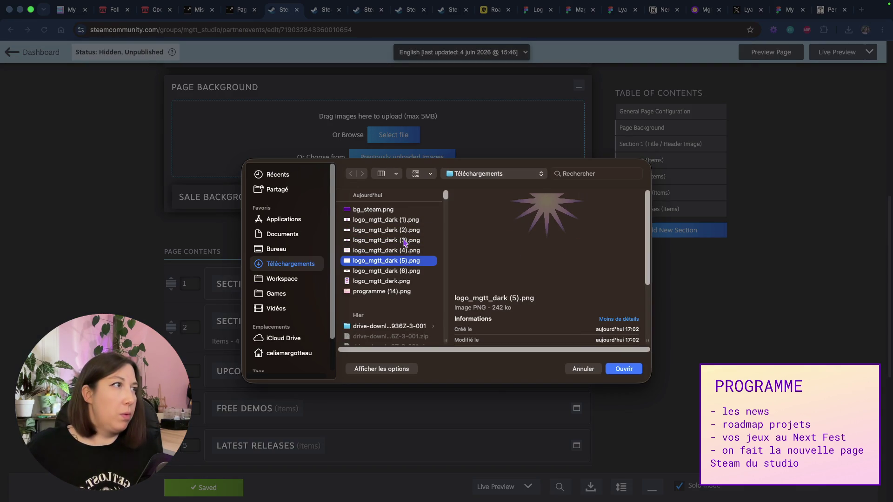
key(Up)
key(Down)
key(Down)
key(Up)
key(Up)
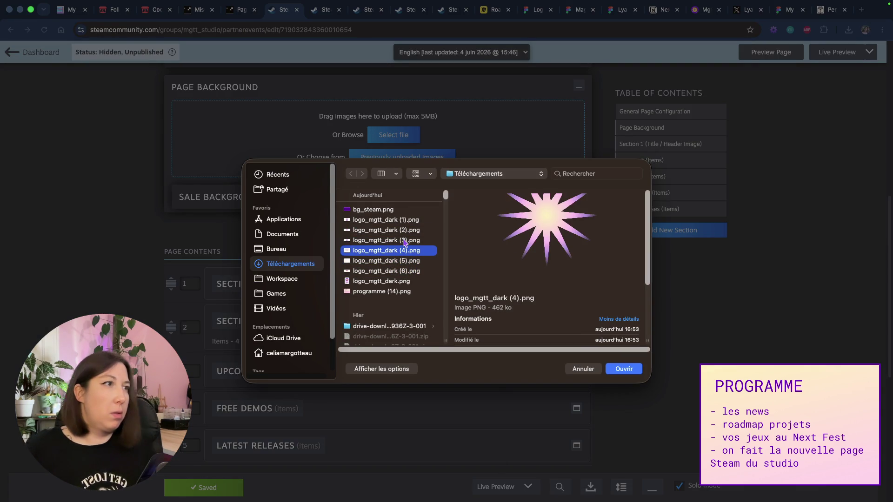
key(Return)
click(361, 287)
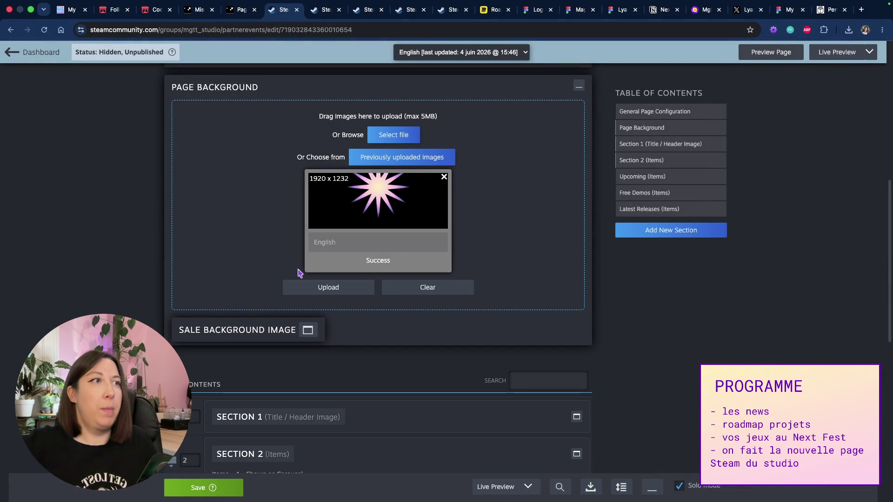
click(200, 487)
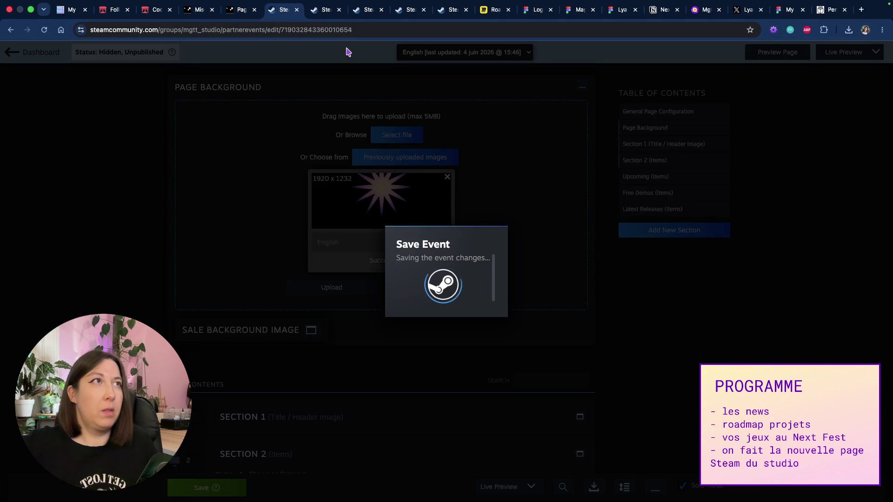
click(325, 13)
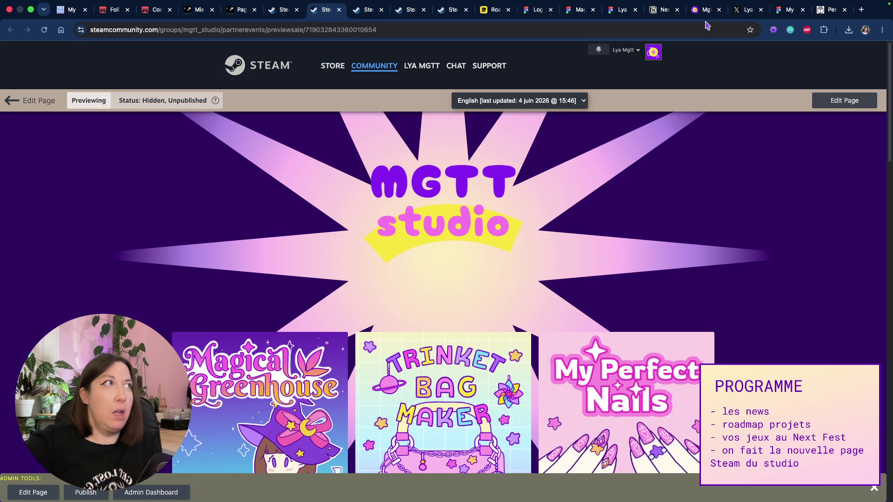
- In the Figma branding file, set the starburst's fill opacity to 100%
click(621, 10)
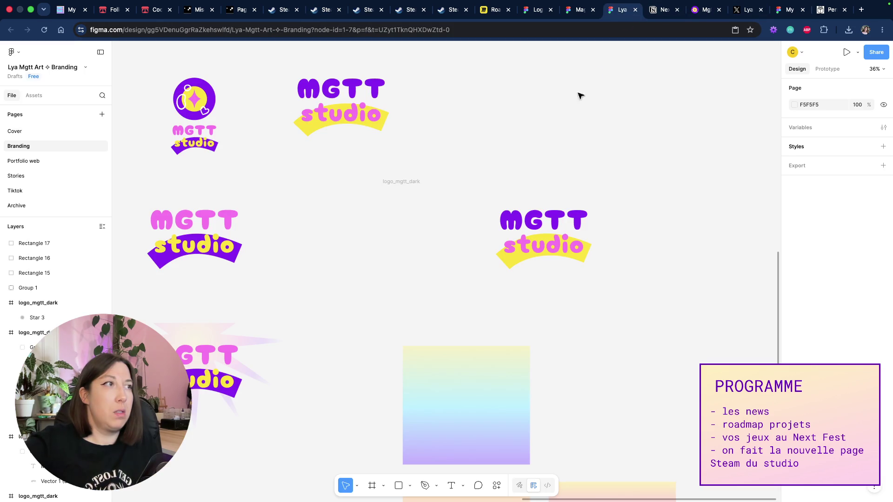
scroll(491, 233, down, 3)
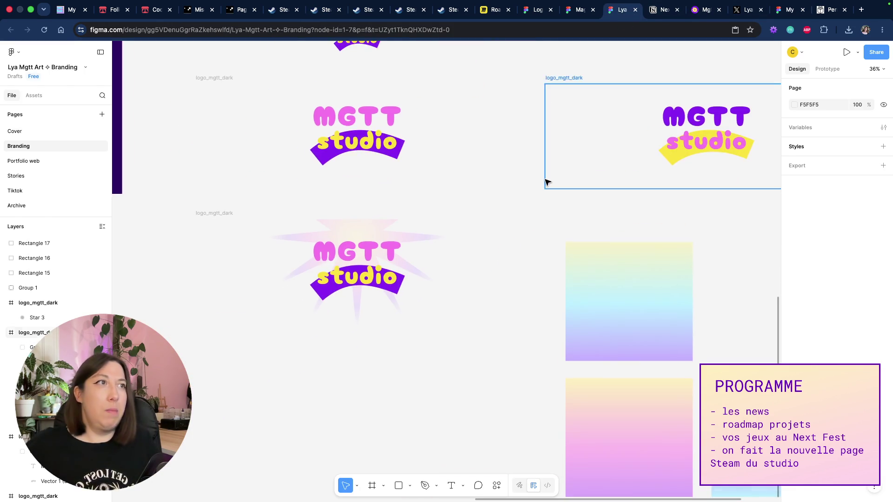
scroll(546, 183, down, 3)
scroll(460, 215, up, 3)
click(405, 217)
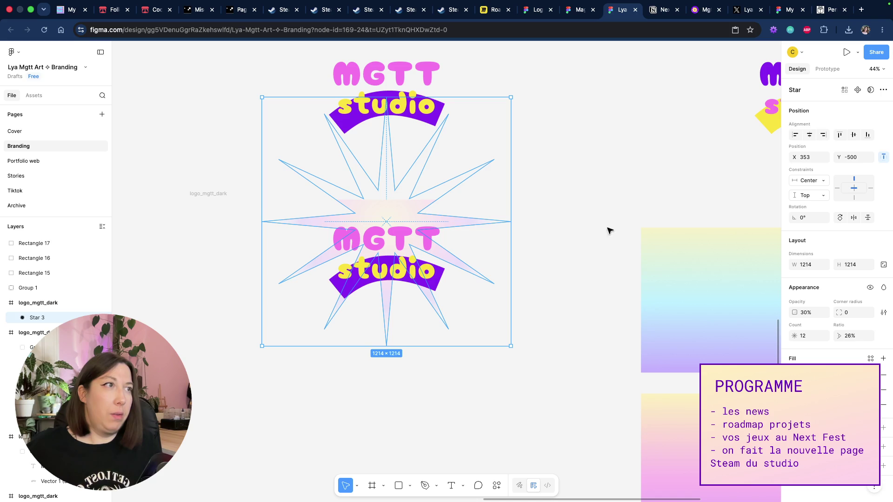
key(super+shift+h)
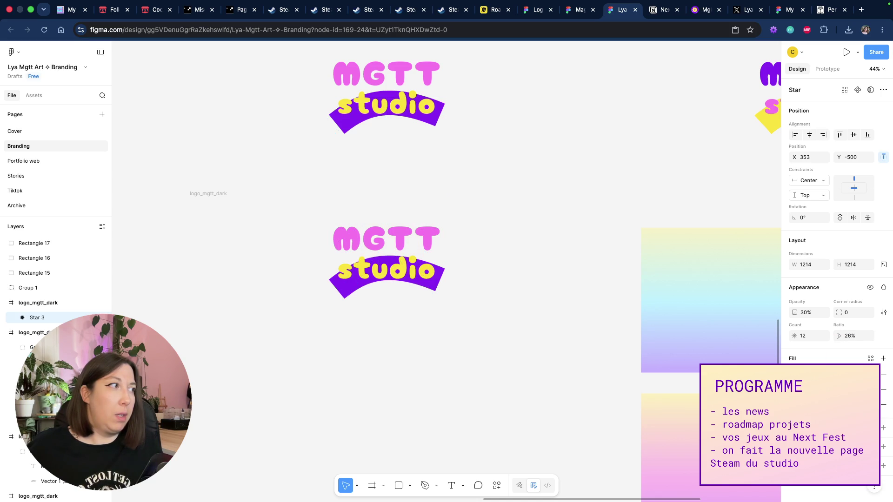
click(795, 375)
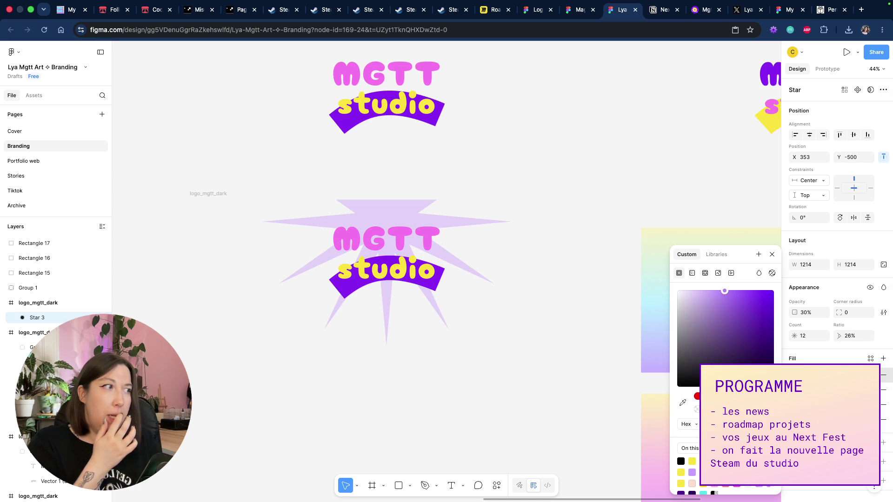
click(812, 312)
text(100)
key(Return)
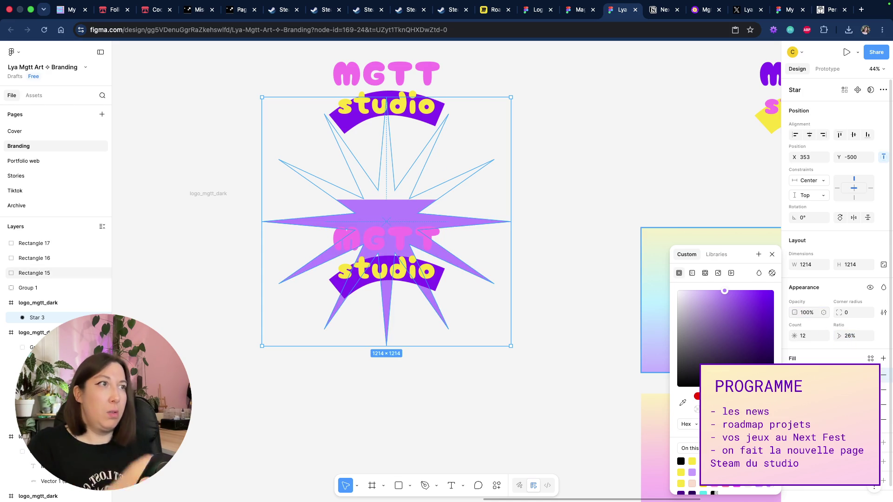
click(597, 206)
- Paste a copy of the MGTT studio logo into the star frame and move Group 7 out of logo_mgtt_dark
scroll(672, 120, down, 3)
scroll(641, 165, left, 3)
scroll(641, 165, left, 4)
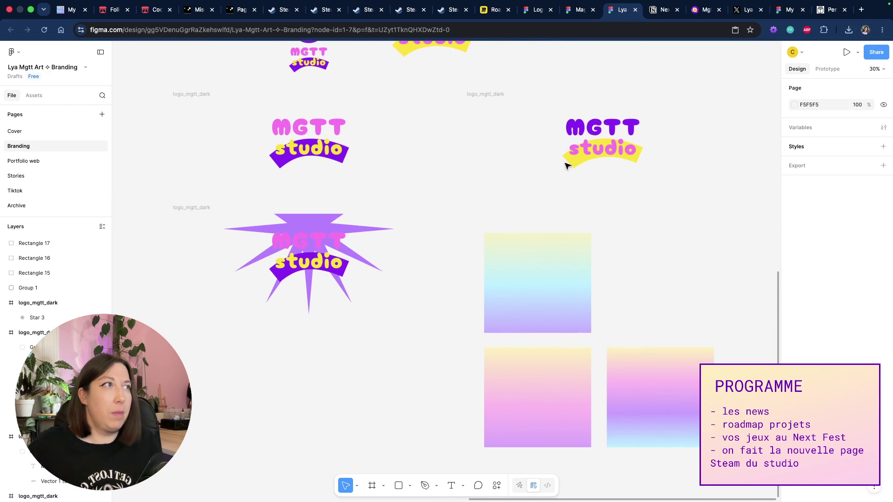
click(565, 161)
click(202, 205)
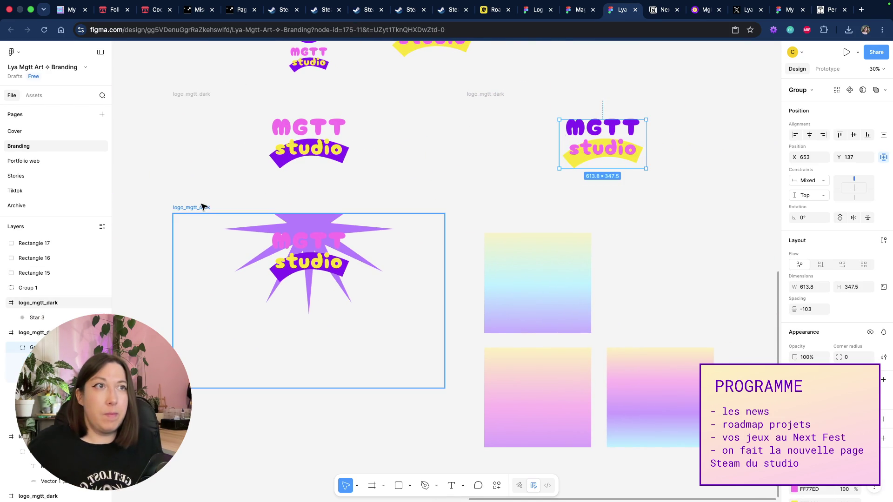
key(ctrl+v)
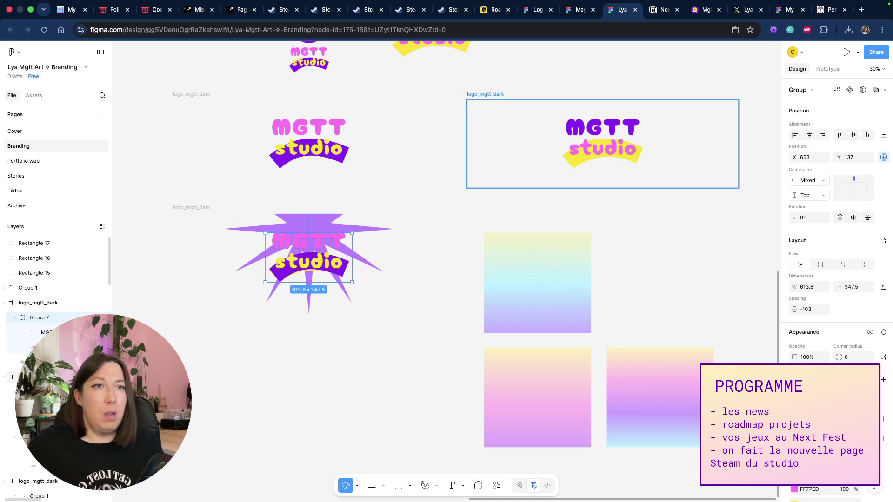
drag(18, 317, 36, 284)
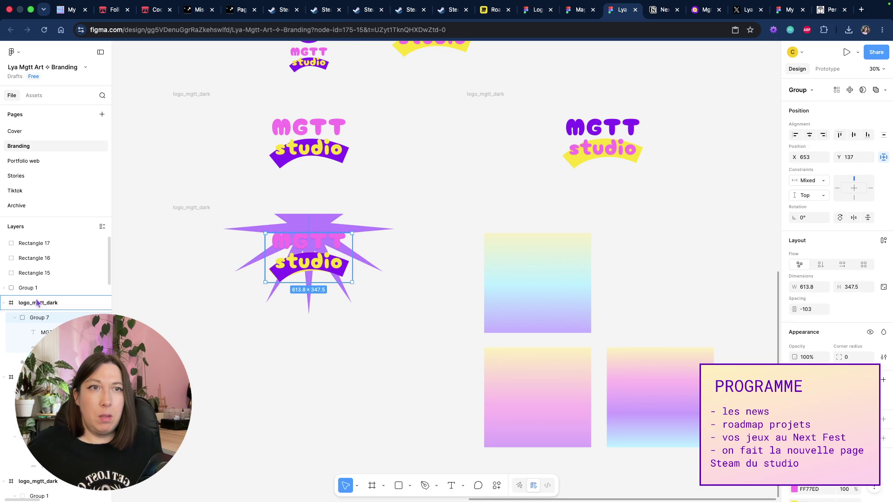
click(421, 369)
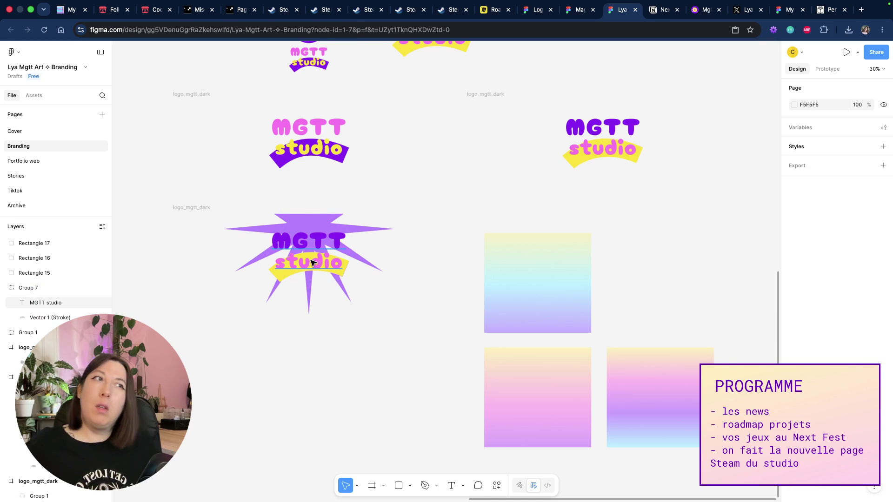
- Pan to the branding swatches and backgrounds, then bring up the My Perfect Nails file
scroll(311, 261, up, 5)
scroll(384, 375, down, 5)
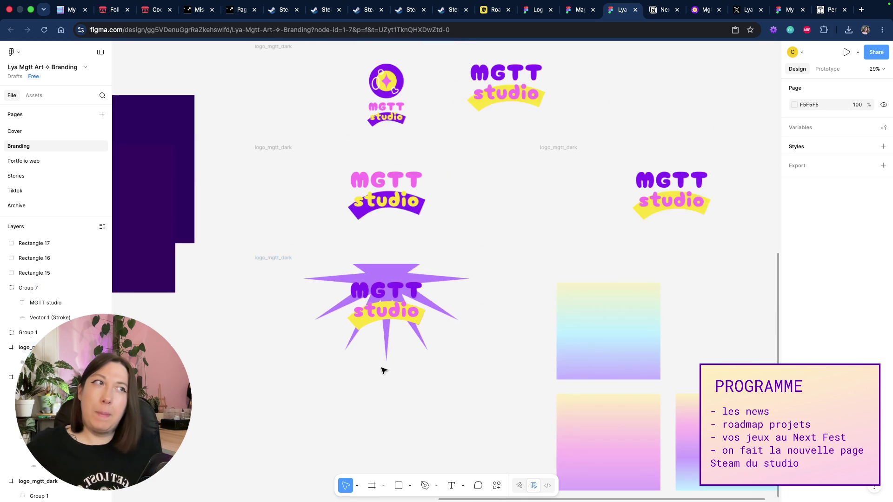
scroll(383, 369, down, 5)
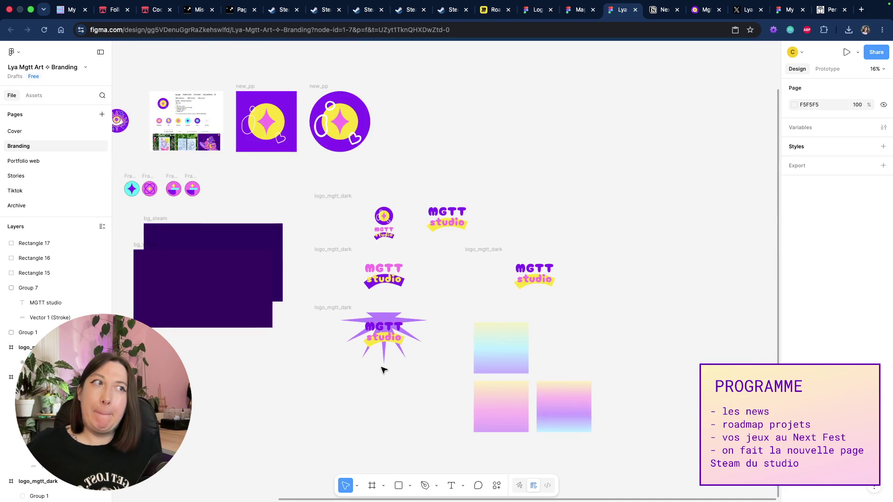
mouse_move(205, 371)
mouse_down()
mouse_move(507, 386)
mouse_move(391, 377)
mouse_move(304, 342)
mouse_up()
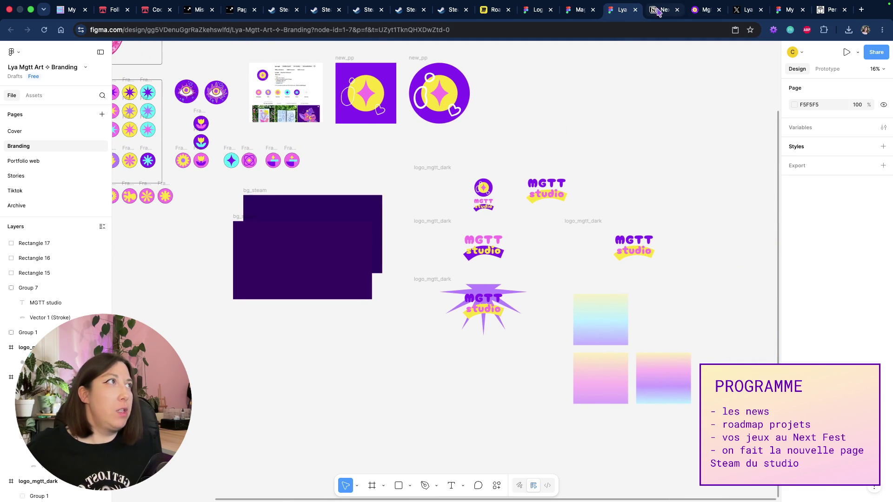
click(797, 9)
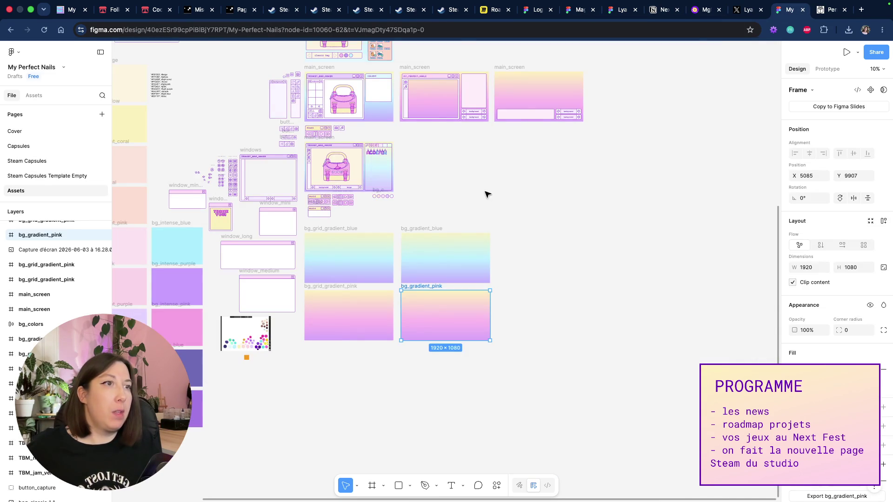
- Fill Rectangle 21 with light purple D1B0FF sampled from a palette dot, then select the star in the Branding file
scroll(427, 355, up, 10)
scroll(421, 294, up, 3)
scroll(421, 294, left, 3)
click(385, 324)
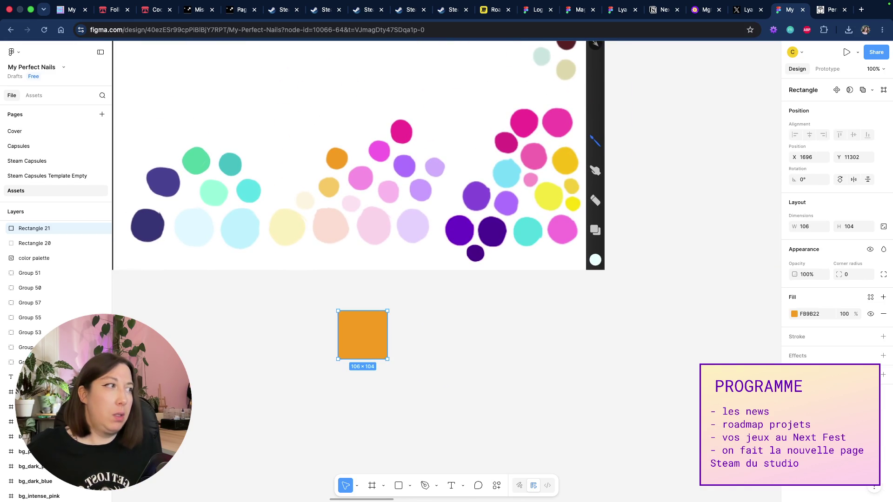
click(794, 315)
click(683, 403)
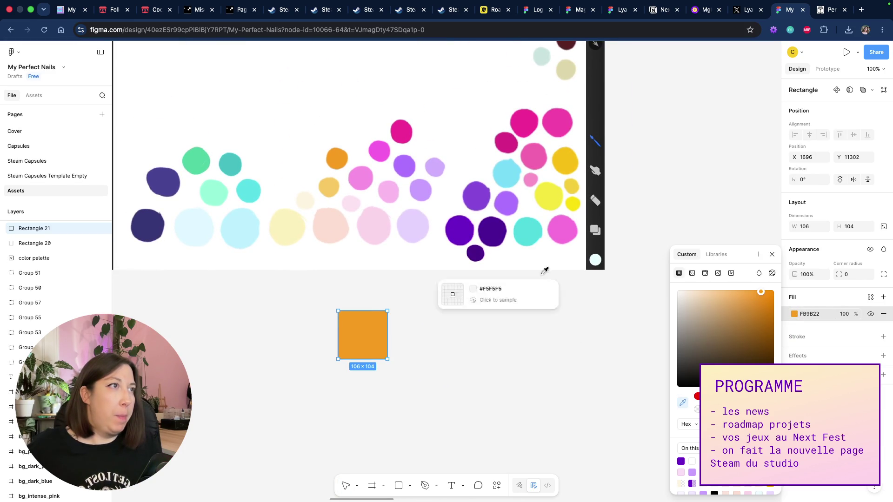
click(413, 226)
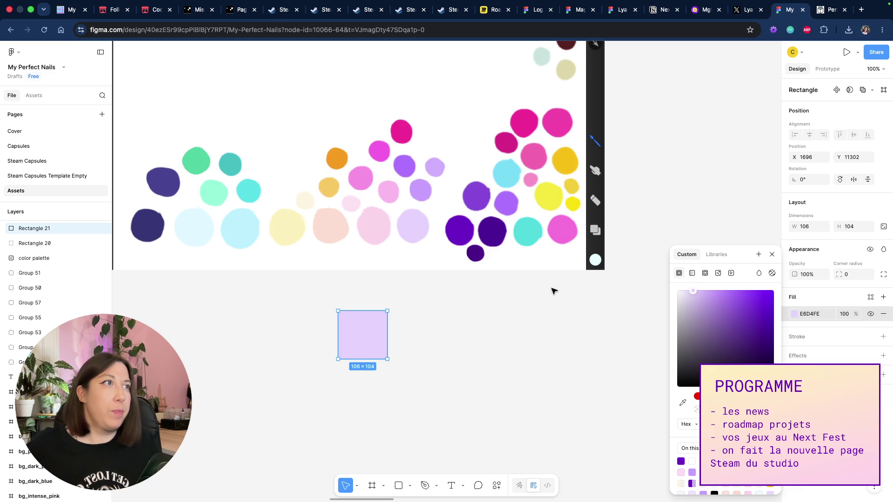
click(435, 168)
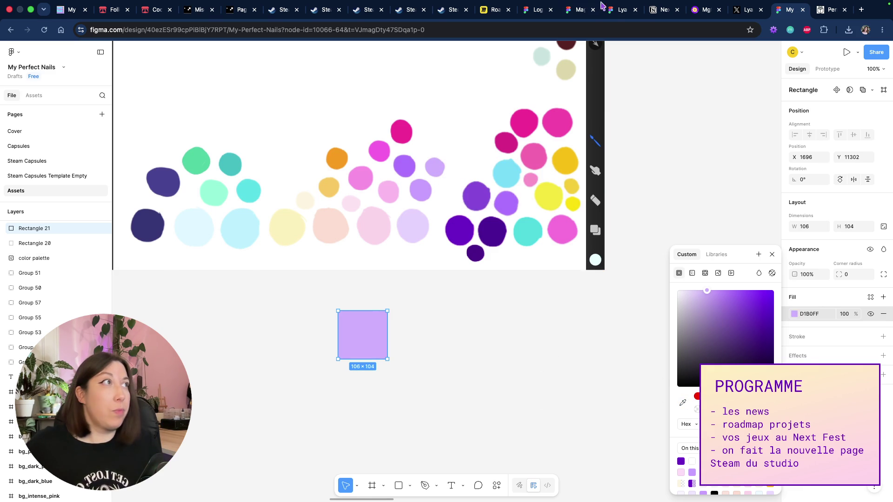
click(612, 11)
click(513, 297)
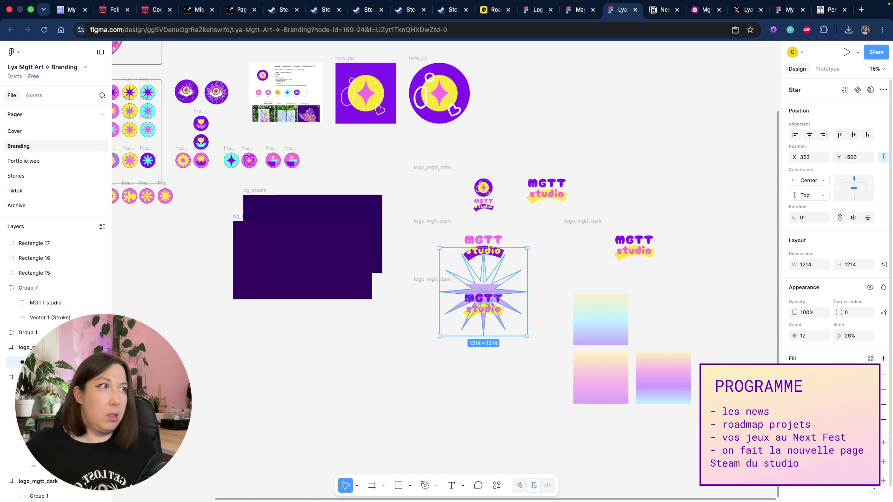
- Nudge the star slightly lower behind the MGTT studio text
scroll(520, 375, up, 5)
click(530, 400)
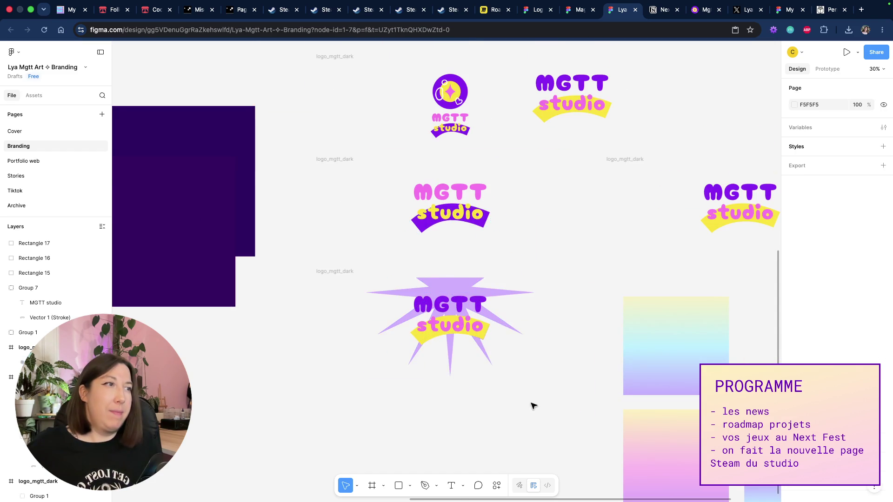
scroll(491, 383, down, 2)
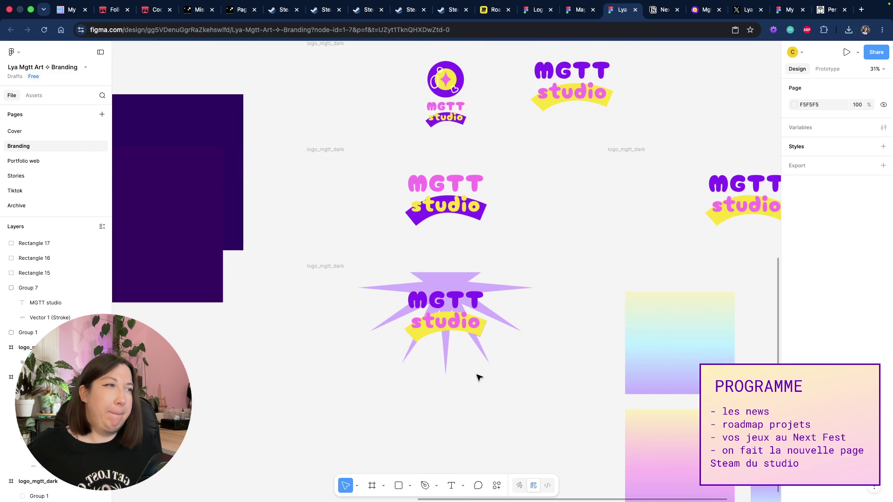
click(455, 283)
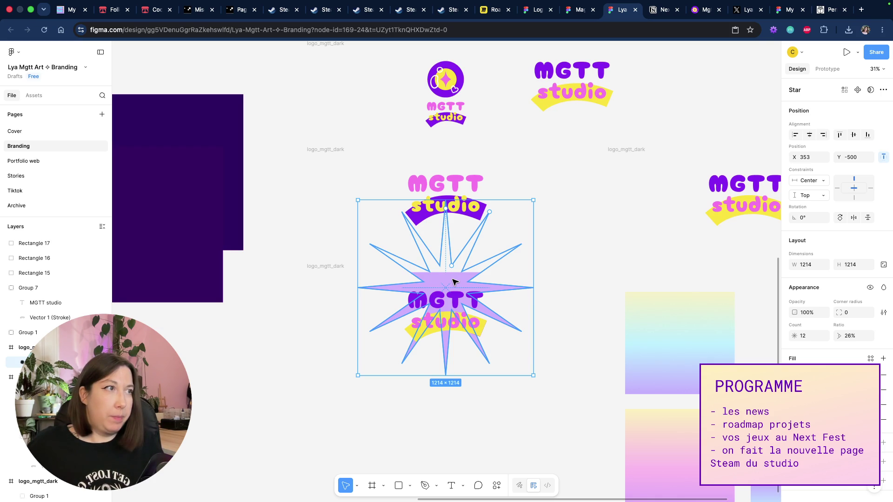
key(shift+Down)
key(shift+Down)
key(shift+Down)
key(shift+Down)
key(shift+Down)
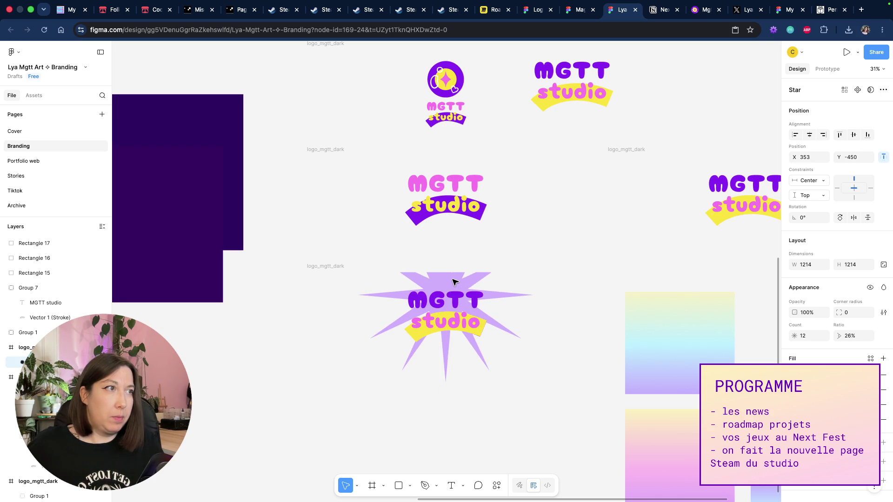
key(shift+Up)
key(shift+Up)
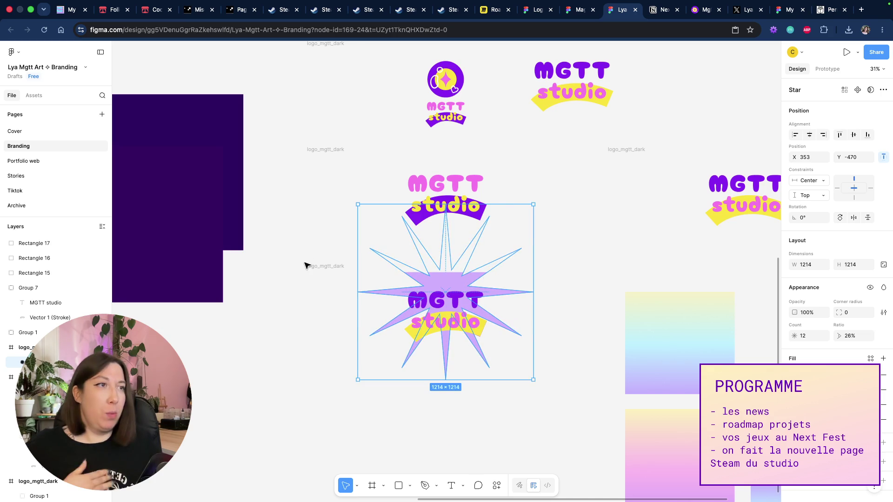
- Select the logo_mgtt_dark frame and go back to the Steam background editor
click(311, 266)
scroll(837, 232, down, 2)
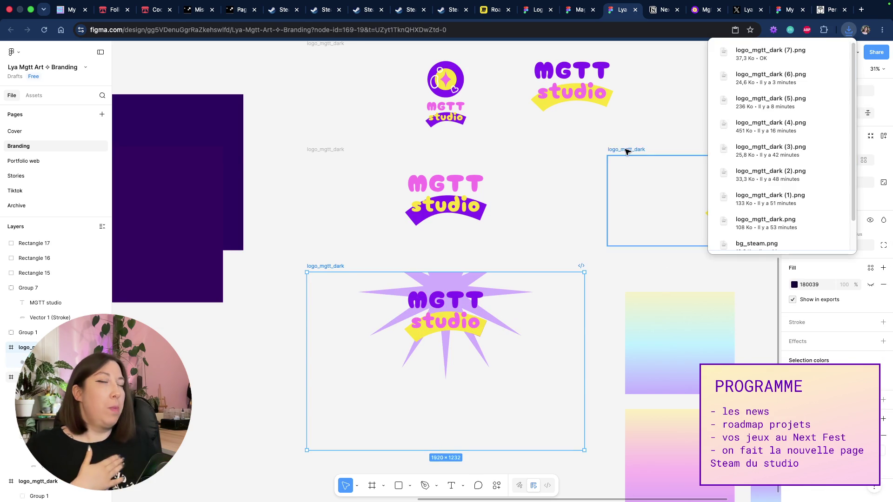
click(283, 14)
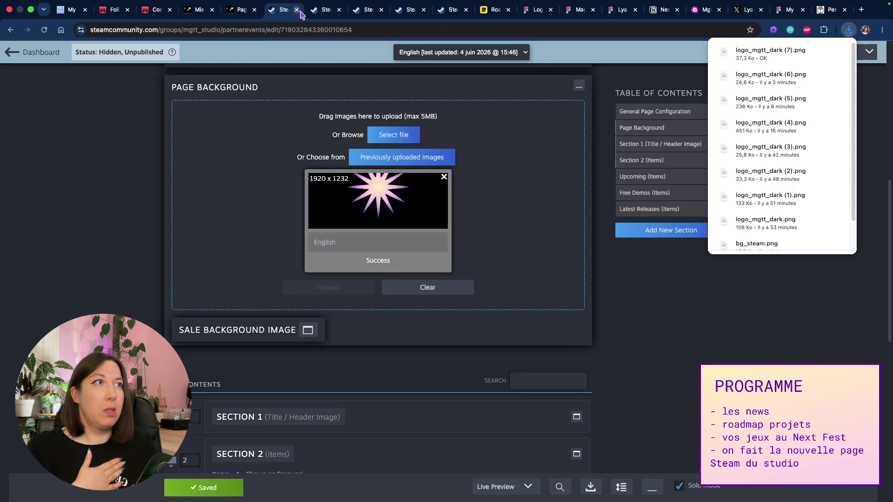
- Glance at the sale page preview and both Figma design files, then reopen the preview
click(324, 12)
scroll(573, 273, down, 15)
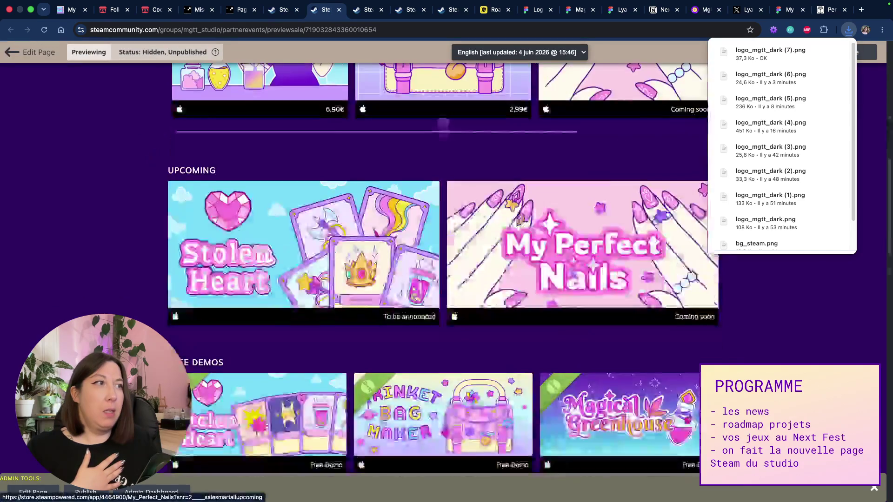
scroll(572, 273, up, 15)
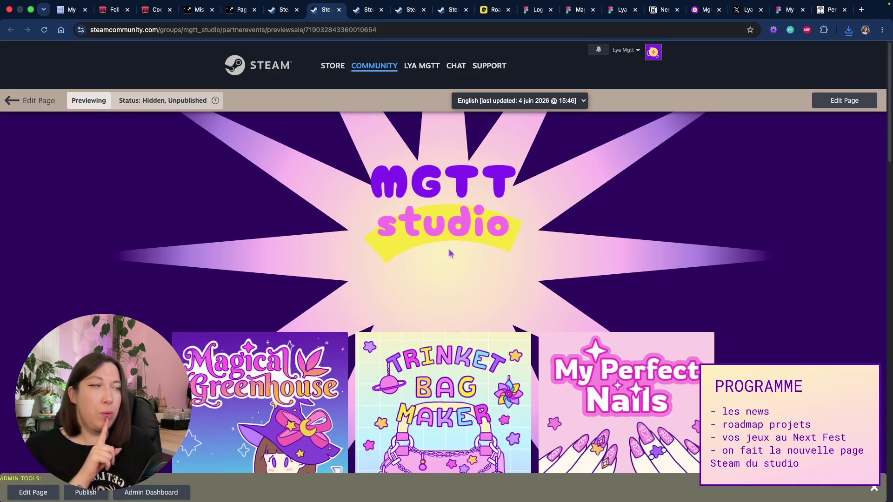
scroll(461, 244, down, 2)
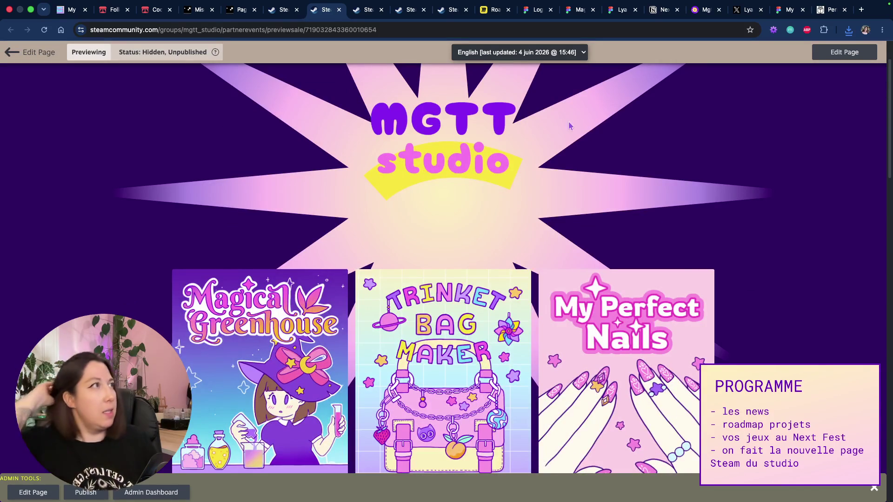
click(791, 11)
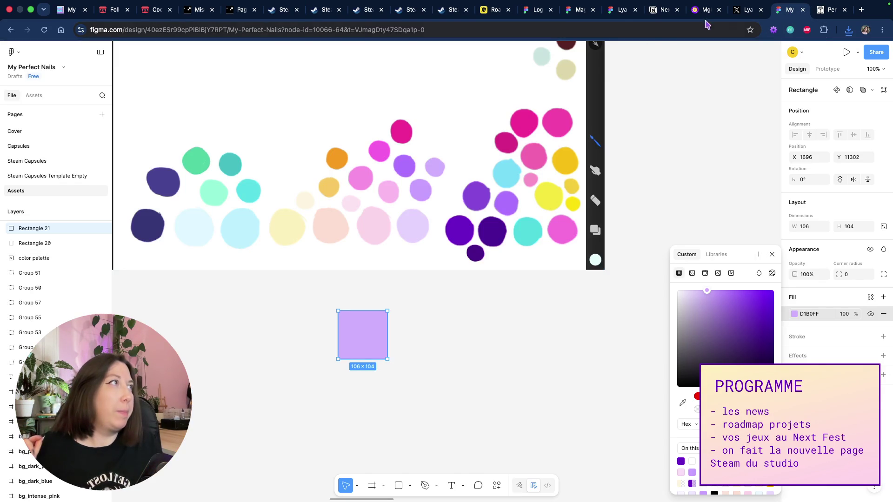
click(622, 11)
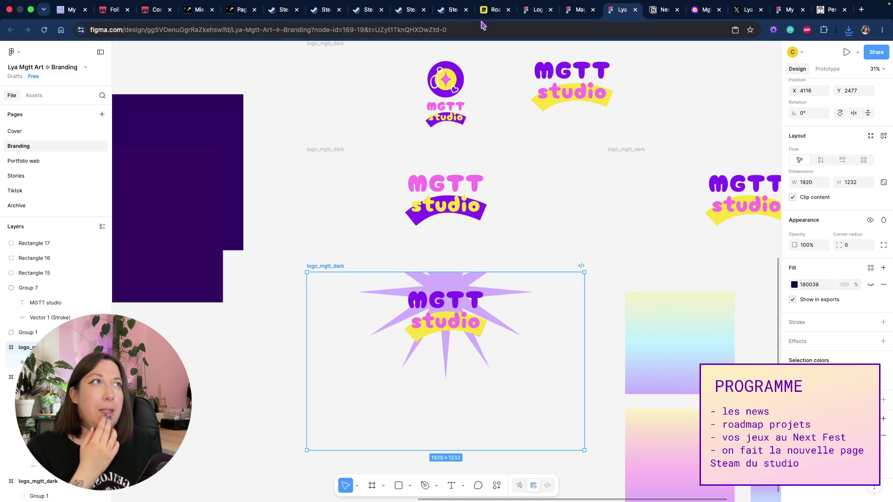
click(284, 13)
click(318, 10)
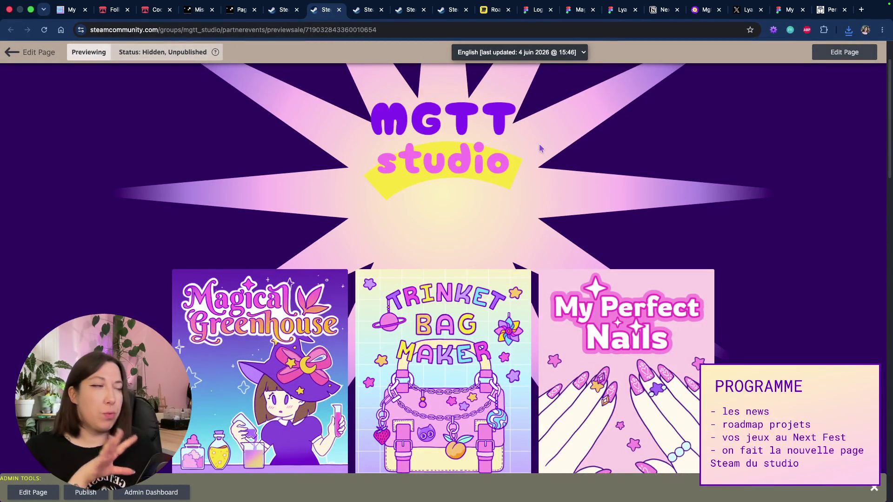
- Scroll the preview from the top carousel down to Latest Releases and back, then return to the editor
scroll(540, 141, down, 2)
scroll(539, 146, down, 5)
scroll(539, 146, down, 2)
scroll(541, 147, down, 3)
scroll(542, 147, down, 3)
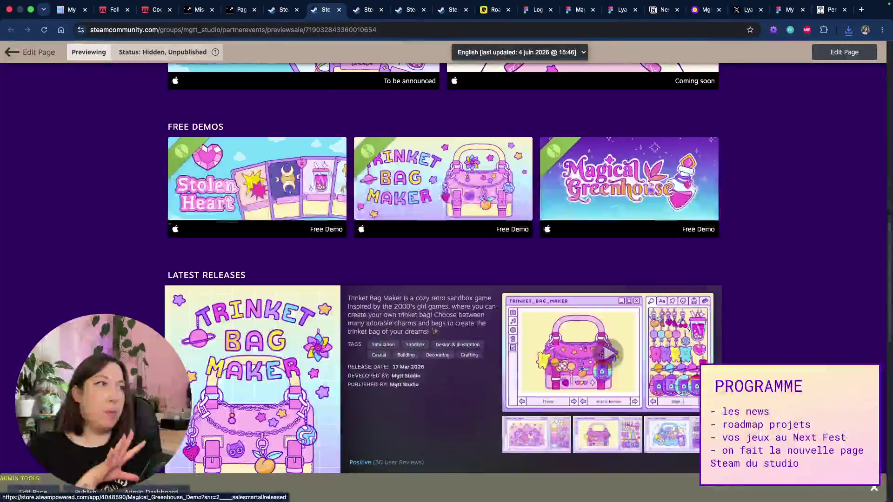
scroll(511, 279, down, 2)
scroll(487, 329, down, 3)
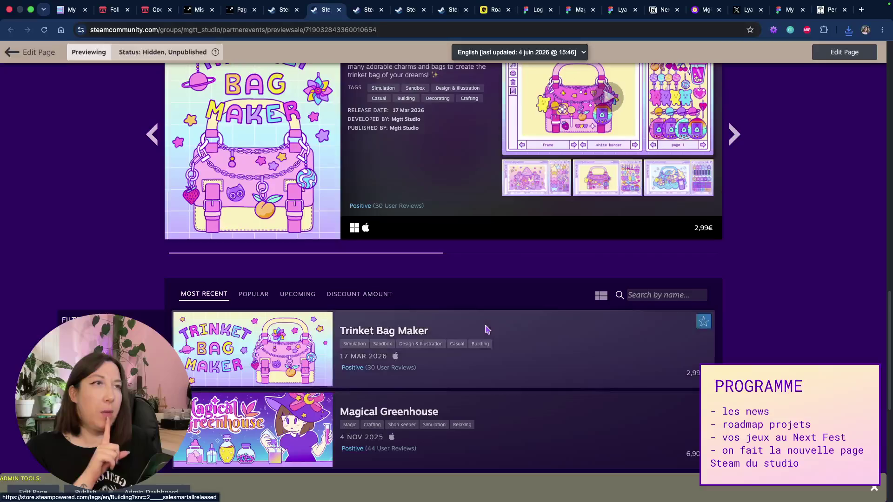
scroll(487, 329, up, 4)
scroll(485, 325, up, 4)
scroll(485, 326, up, 5)
scroll(487, 330, up, 1)
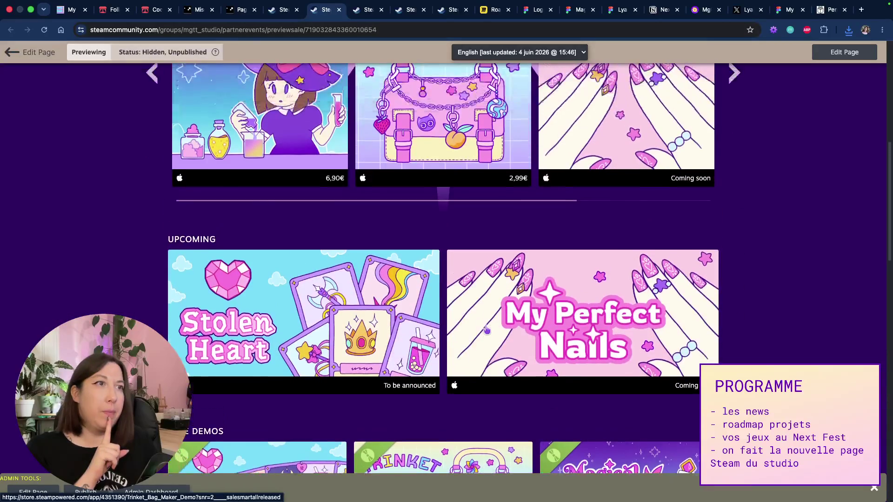
scroll(486, 330, up, 2)
scroll(354, 372, up, 1)
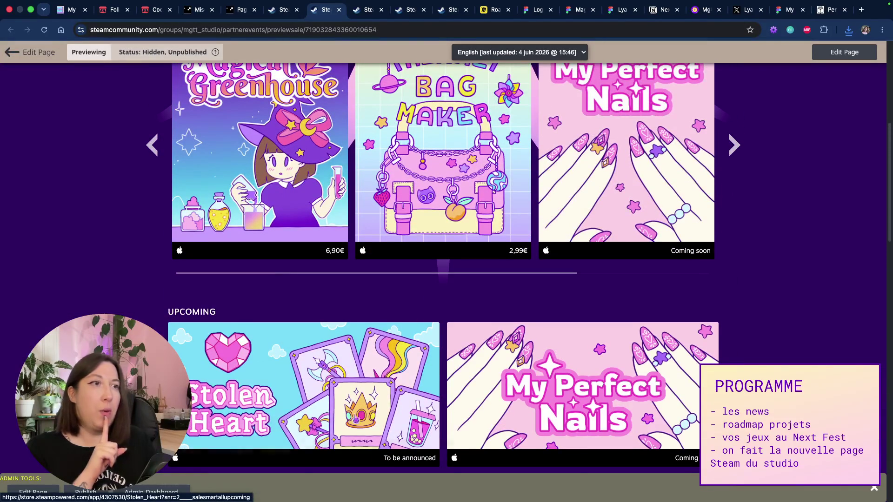
scroll(375, 406, up, 3)
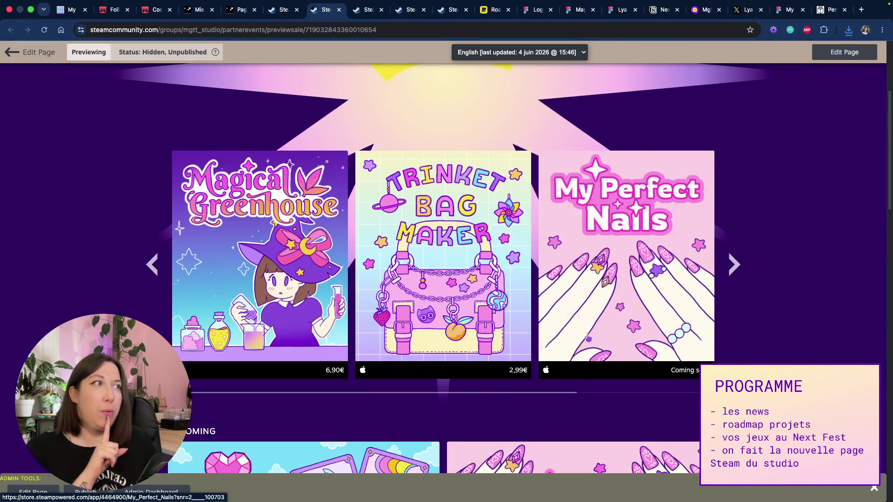
mouse_move(667, 314)
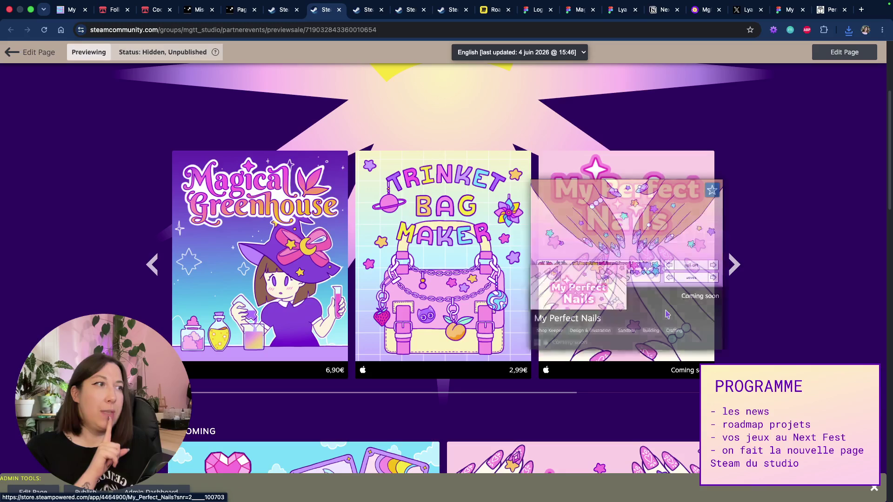
scroll(817, 324, down, 7)
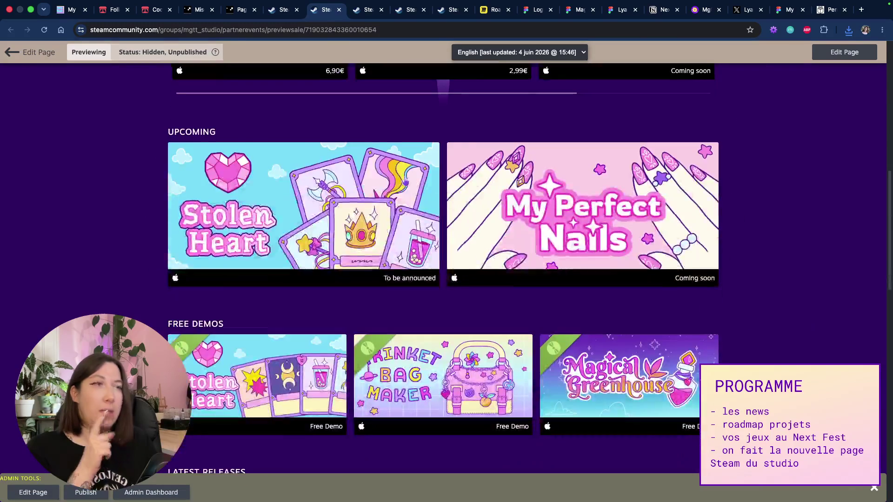
mouse_move(605, 382)
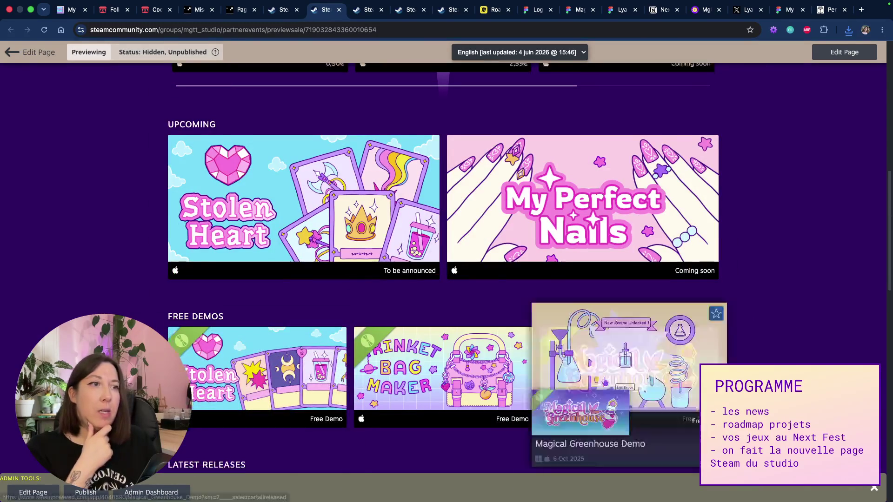
scroll(607, 377, down, 4)
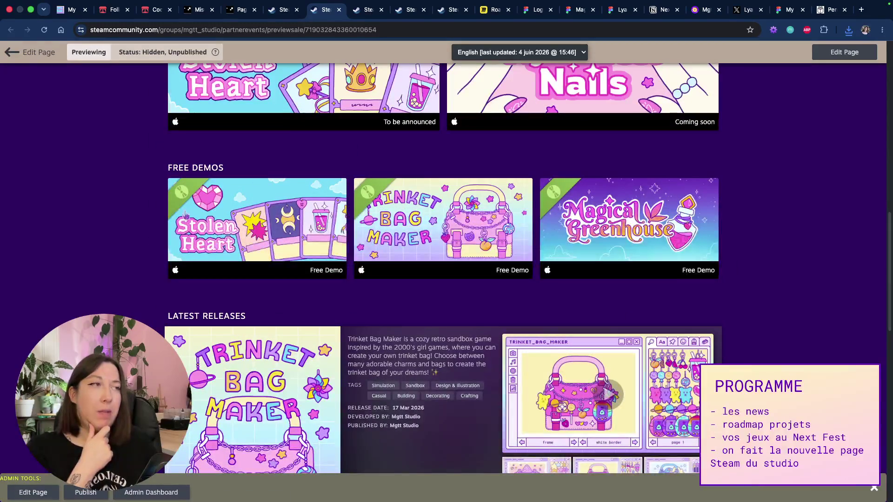
scroll(516, 293, down, 5)
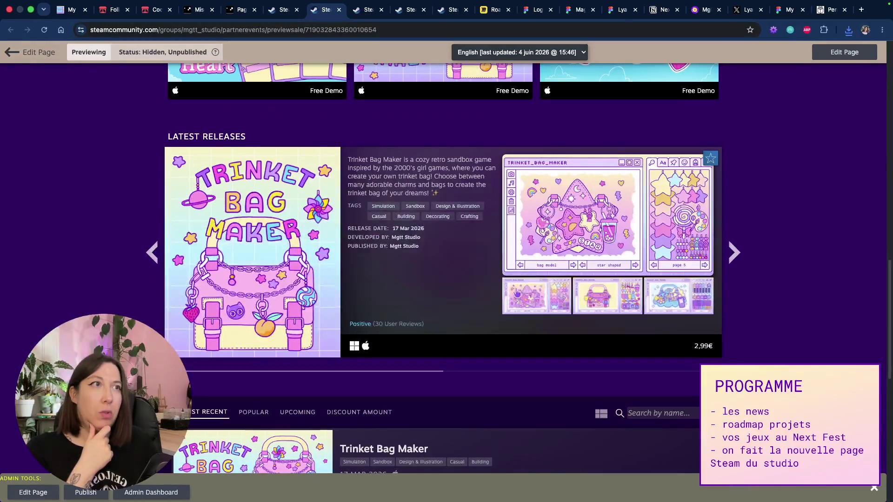
scroll(517, 292, up, 4)
scroll(516, 292, up, 5)
scroll(516, 292, up, 5)
scroll(518, 293, up, 1)
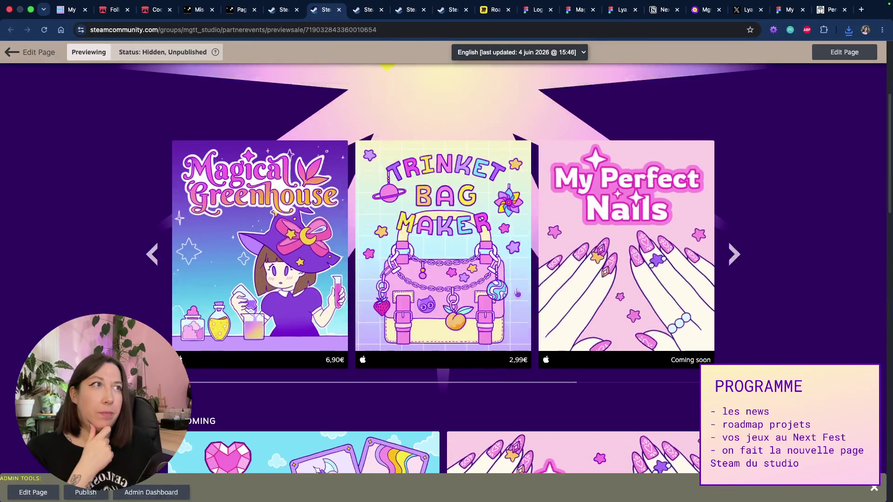
scroll(518, 293, down, 8)
scroll(517, 293, down, 5)
scroll(517, 292, down, 4)
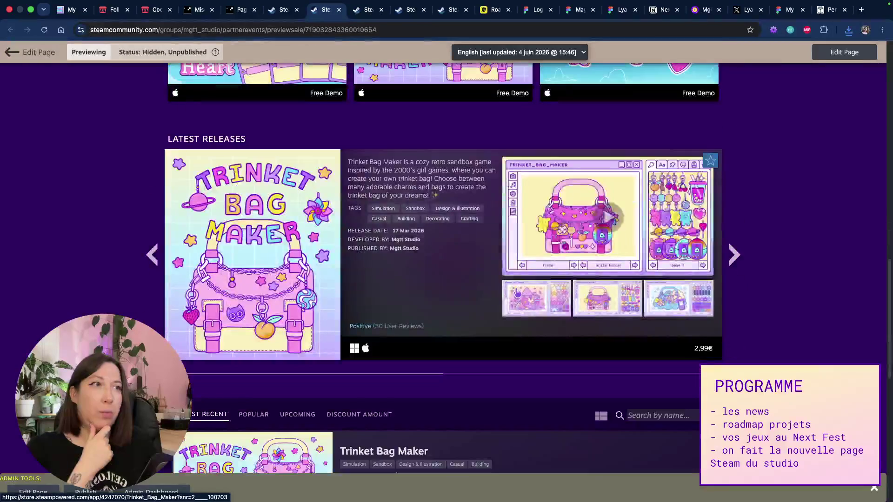
scroll(517, 292, up, 4)
scroll(517, 293, up, 6)
click(280, 9)
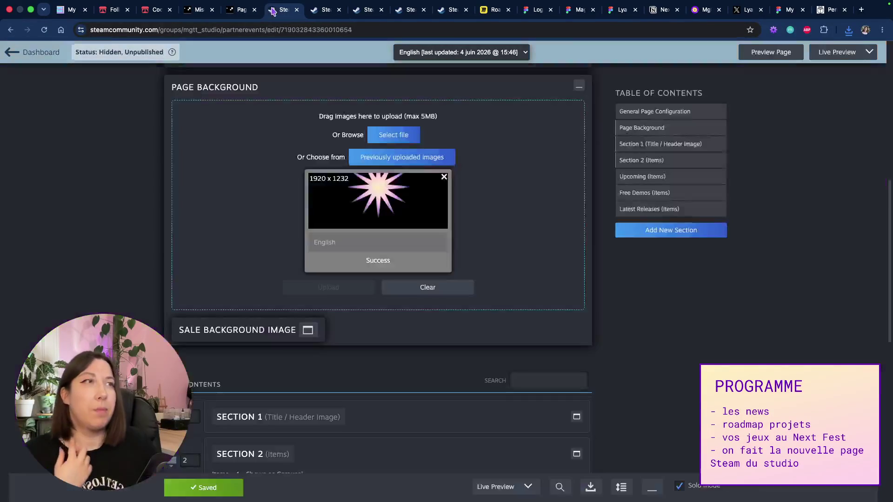
- Replace the staged background image with logo_mgtt_dark (7).png and upload it
click(425, 287)
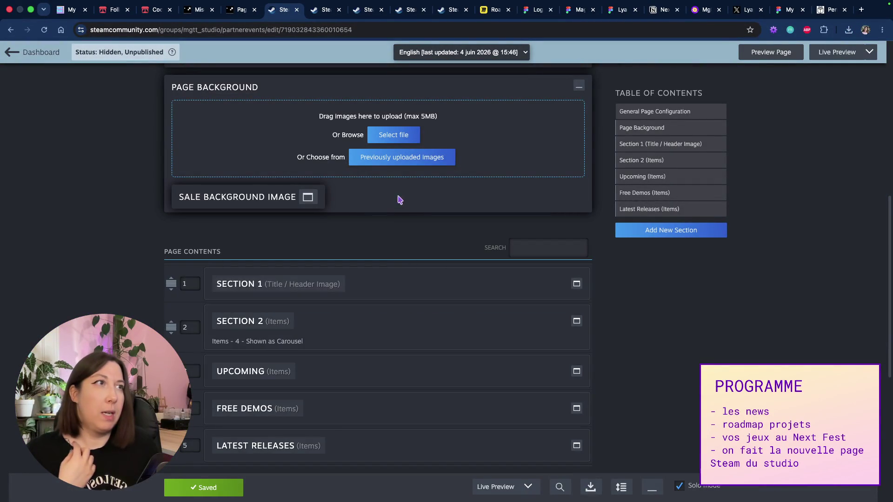
click(399, 158)
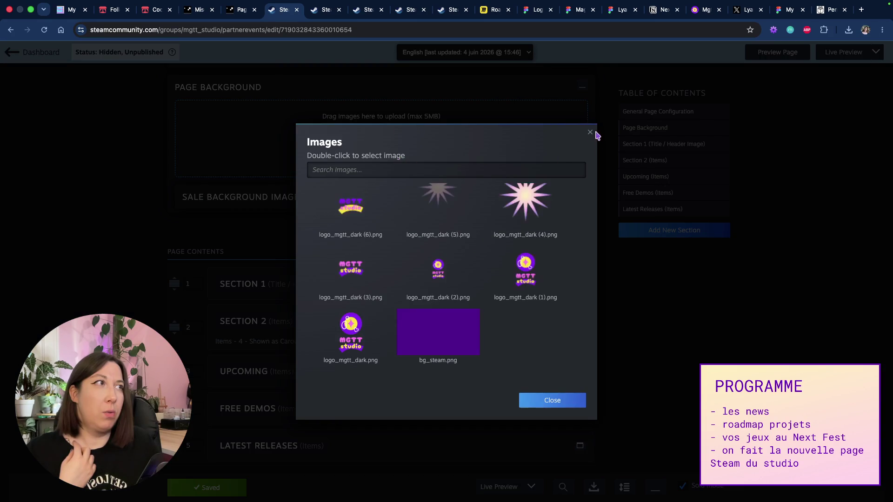
click(591, 133)
click(380, 141)
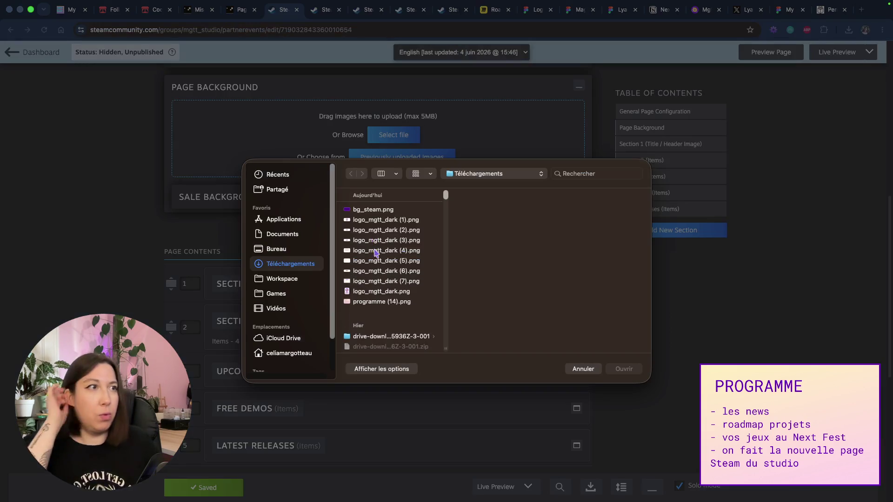
click(384, 282)
double_click(384, 281)
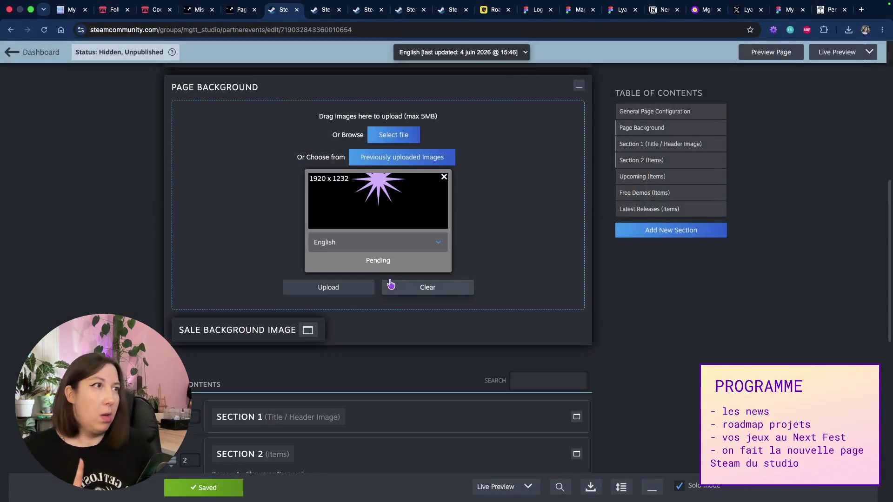
click(353, 289)
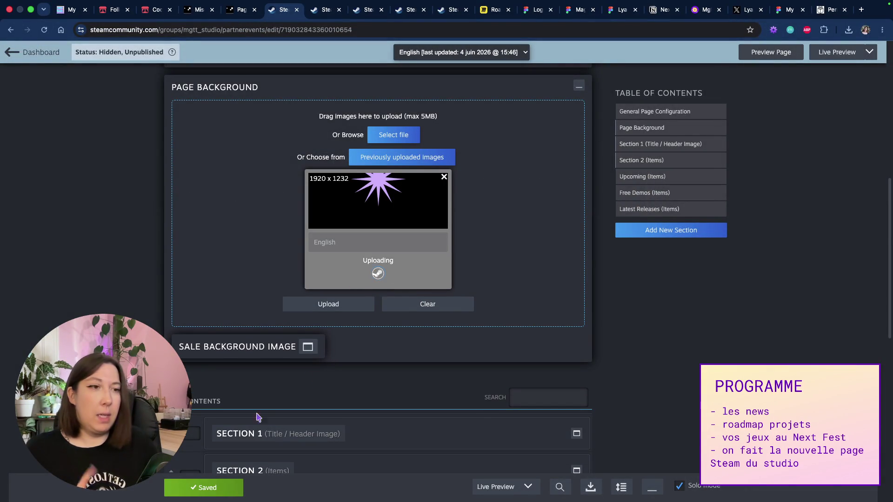
- Save the event and check the new lilac starburst background in the preview
click(216, 492)
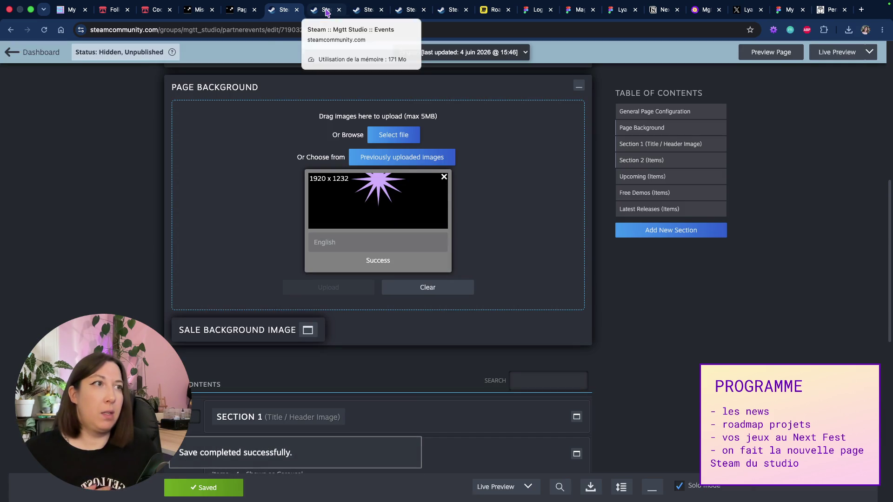
click(327, 13)
scroll(378, 108, up, 5)
scroll(378, 108, up, 5)
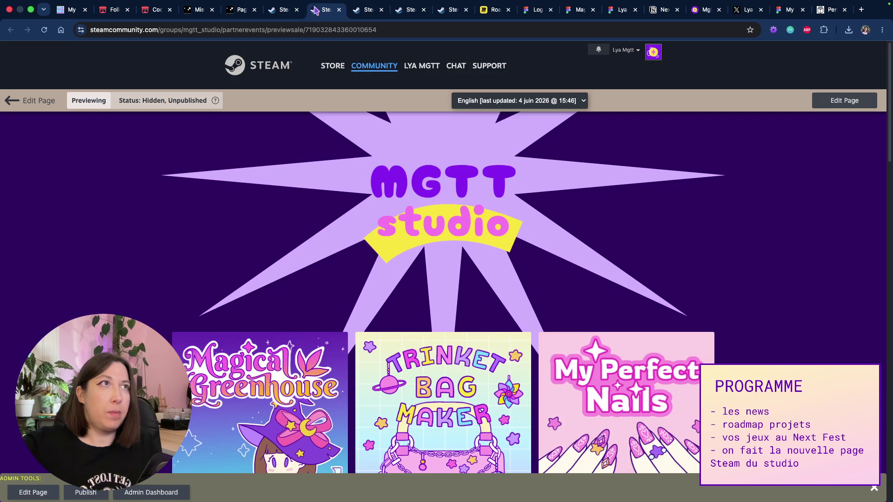
click(288, 11)
- Clear the finished upload card, then save and recheck the preview twice
click(433, 290)
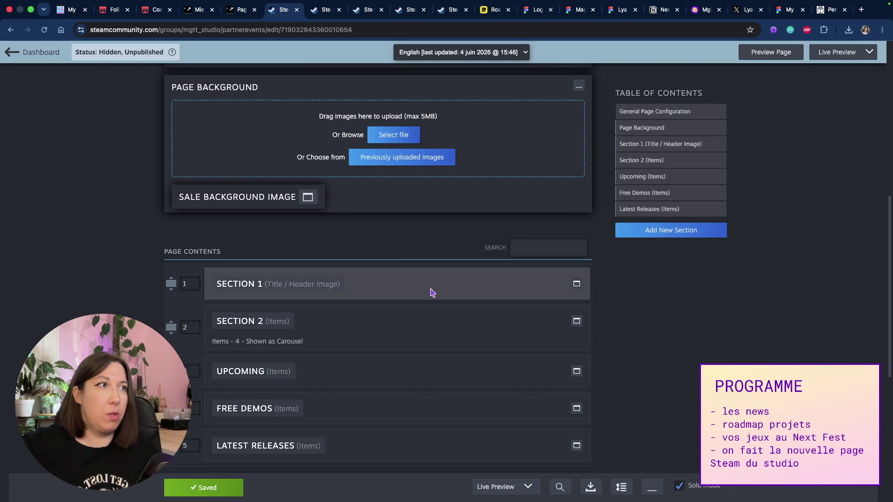
click(208, 487)
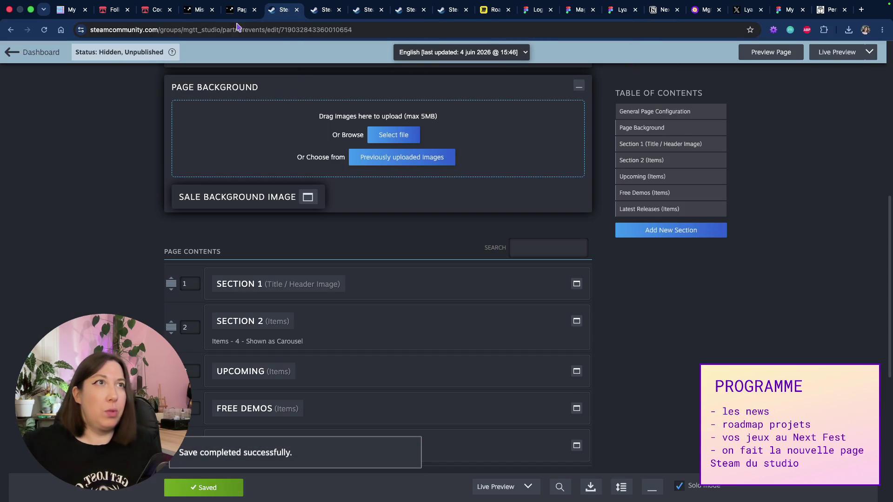
click(326, 10)
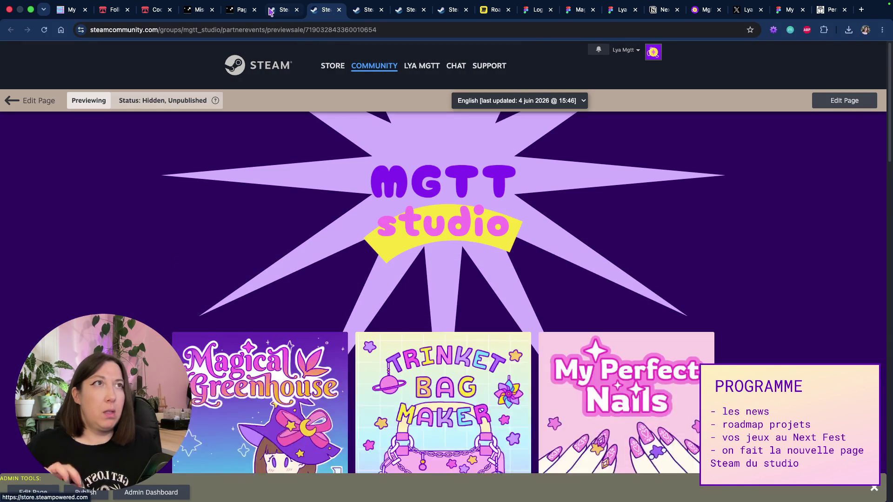
click(269, 10)
click(219, 490)
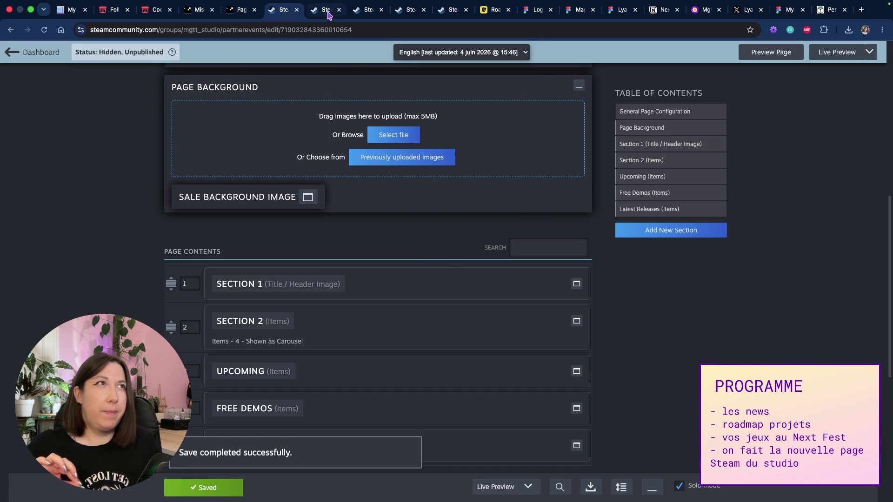
click(327, 12)
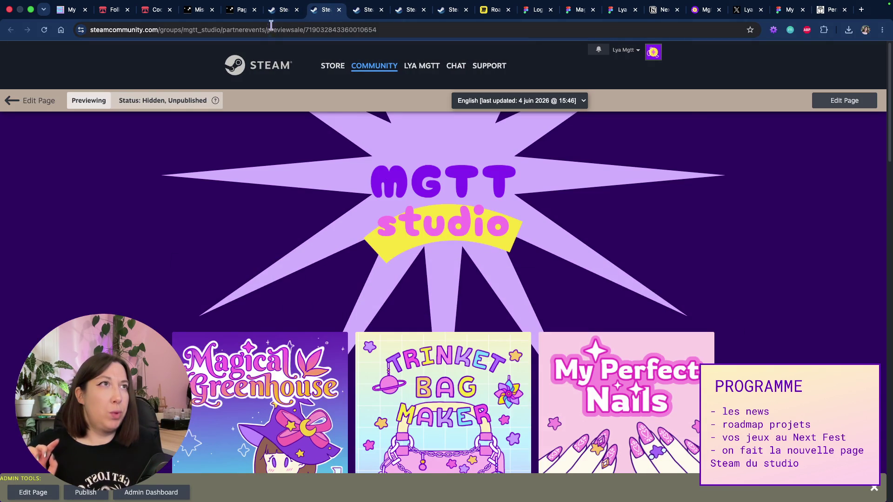
click(281, 12)
- Collapse the page background settings, look at the Title/Header Image section, then save and preview
scroll(359, 188, up, 2)
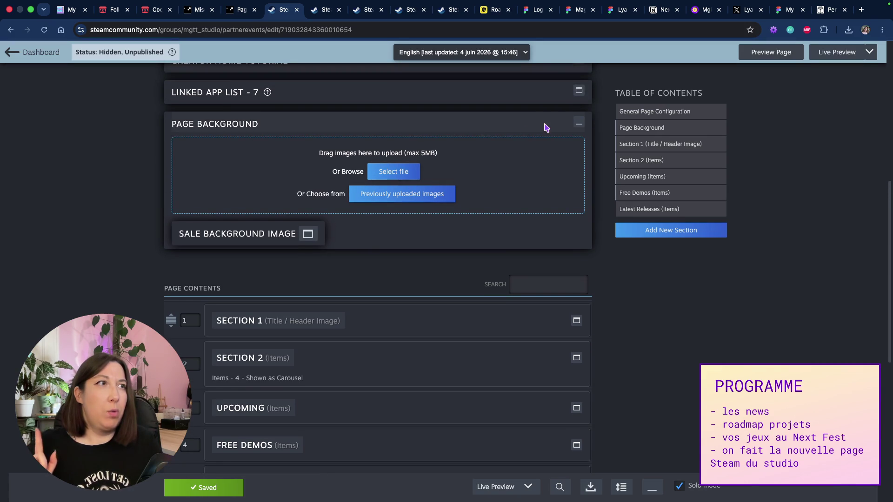
click(478, 133)
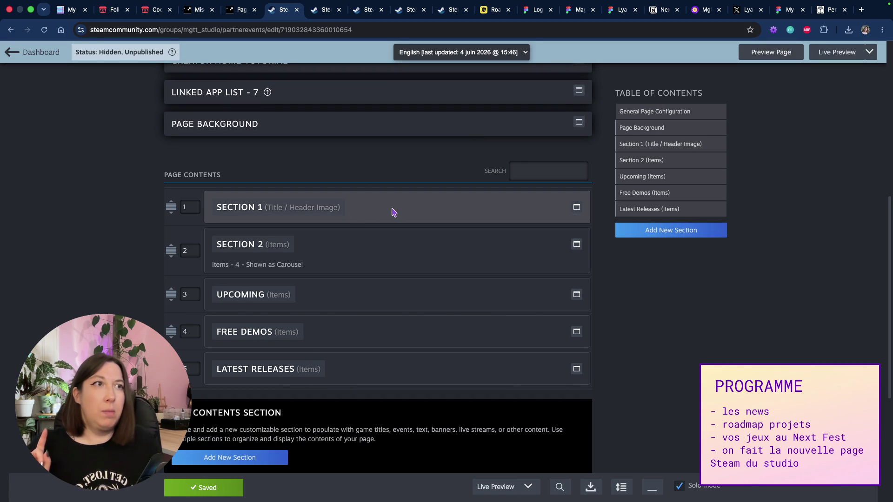
click(389, 212)
click(398, 211)
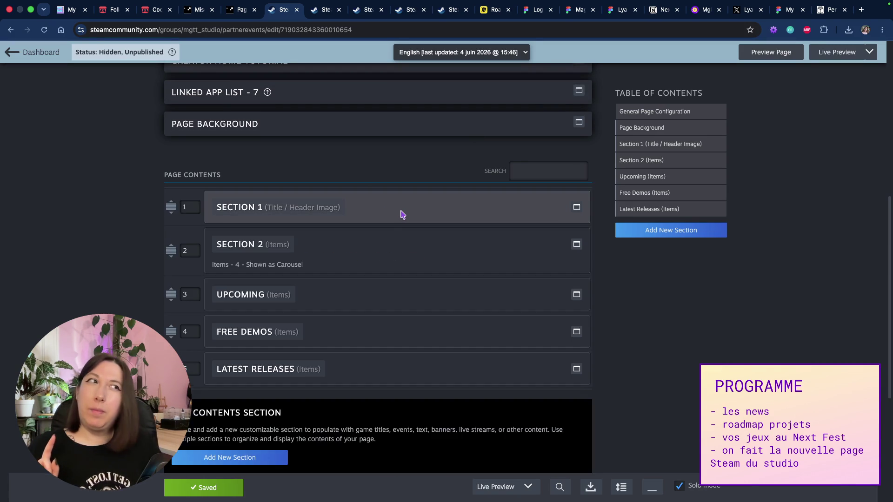
scroll(377, 239, down, 2)
scroll(377, 239, down, 2)
click(207, 488)
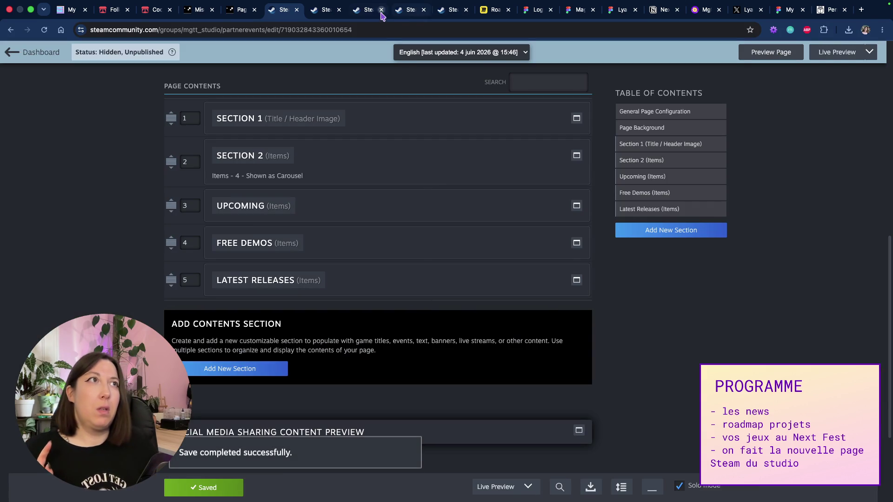
click(327, 12)
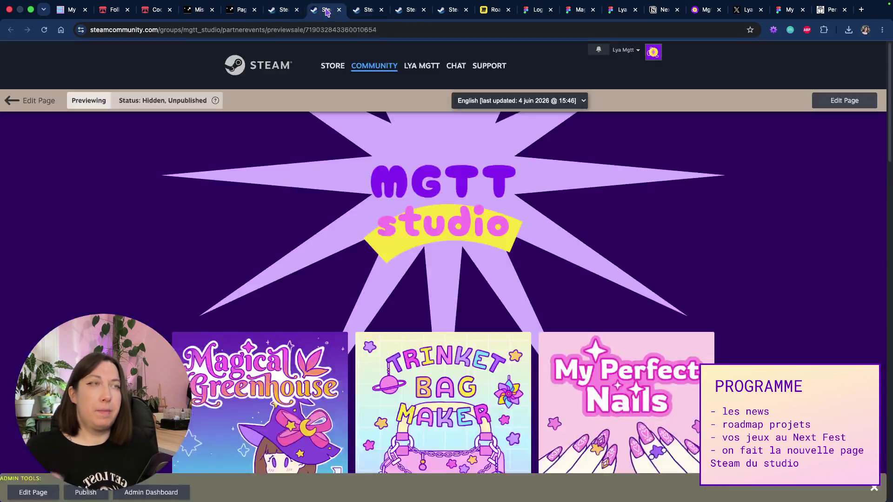
- Back in the event editor, expand the page background settings again
click(283, 11)
scroll(349, 255, up, 3)
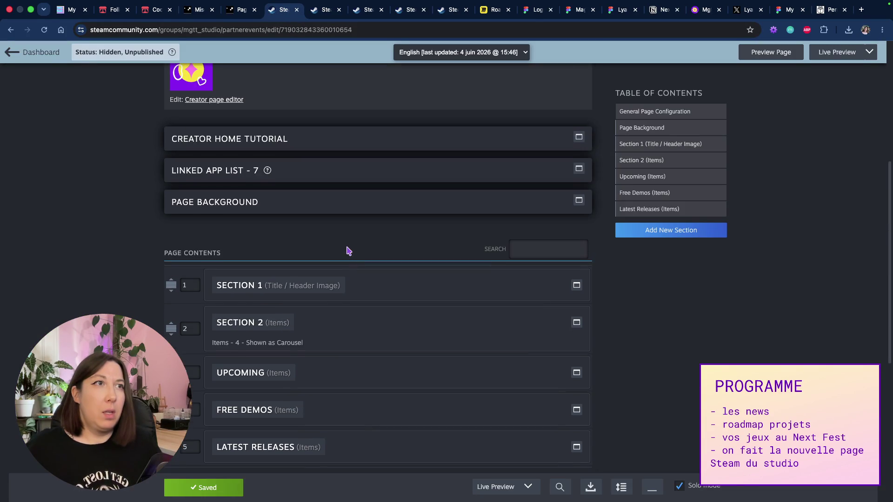
scroll(326, 255, up, 2)
click(288, 269)
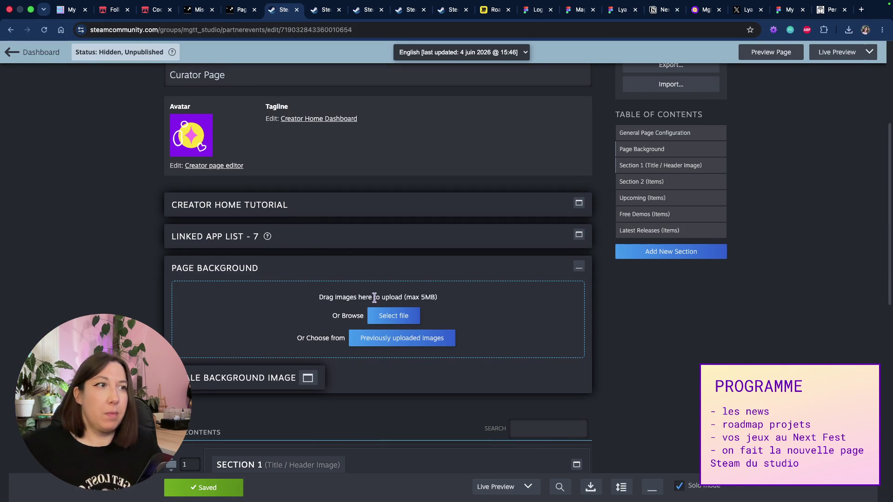
- Remove all uploaded artwork from the sale background image settings
click(274, 378)
scroll(307, 358, down, 1)
scroll(305, 339, down, 5)
scroll(304, 330, down, 3)
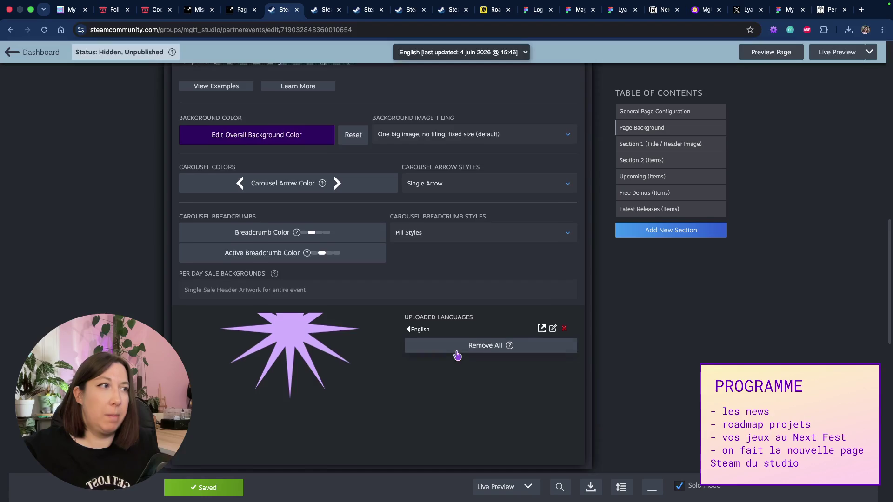
scroll(461, 350, down, 1)
click(473, 296)
click(492, 301)
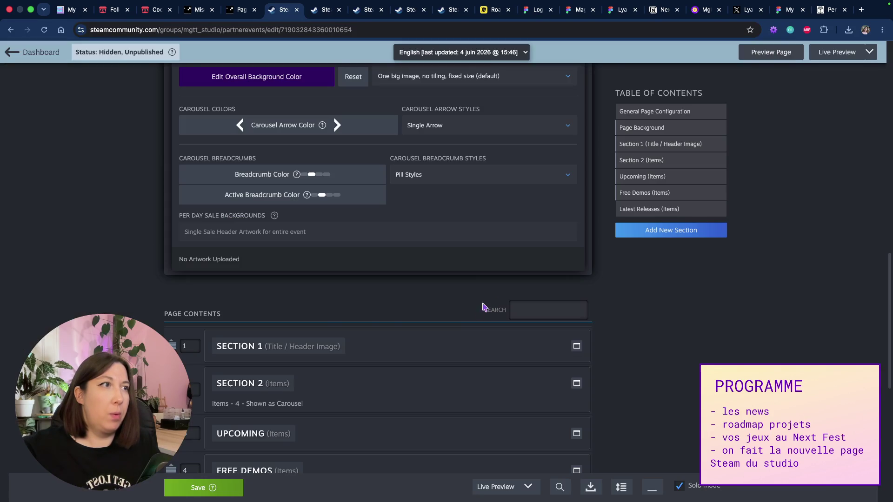
- Save the studio page, view its preview, then return to the Figma branding file
click(175, 494)
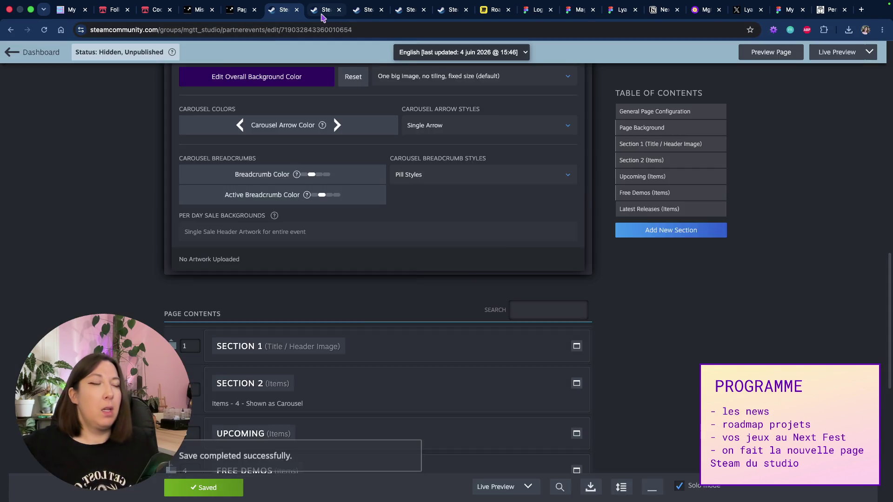
click(328, 9)
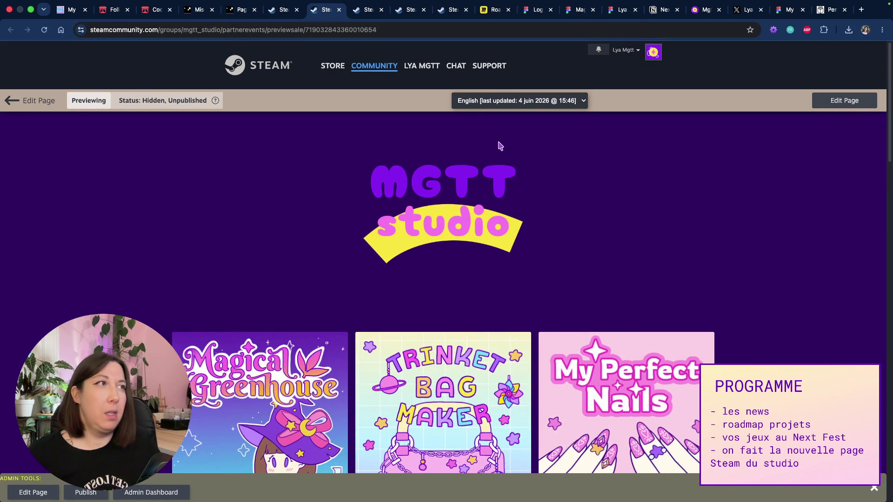
click(620, 11)
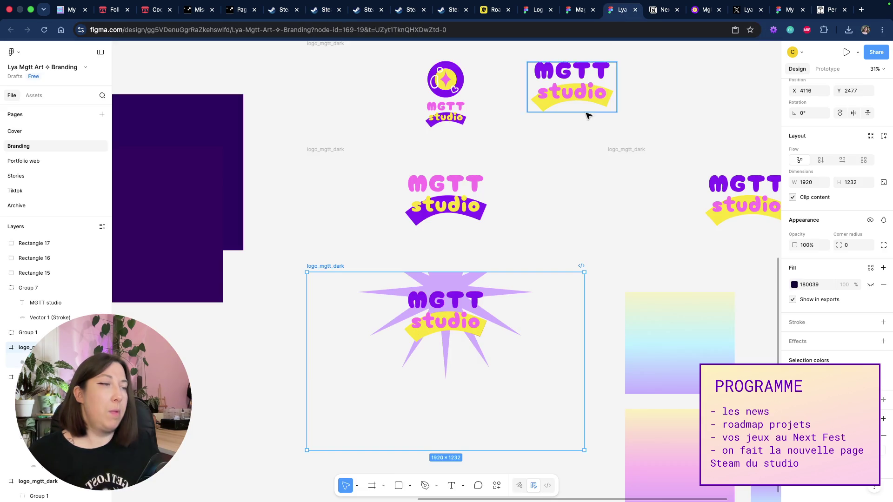
- Drag the logo_mgtt_dark frame's bottom edge up to trim it to 1920×483
drag(588, 175, 433, 197)
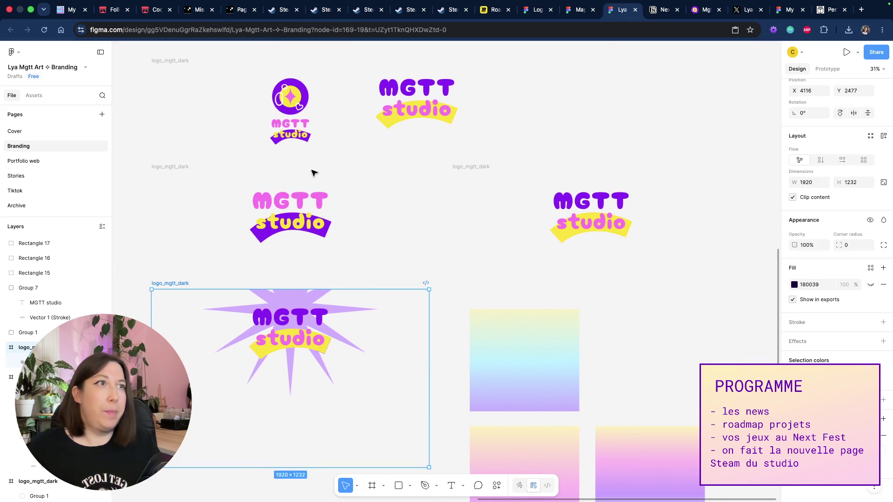
click(193, 175)
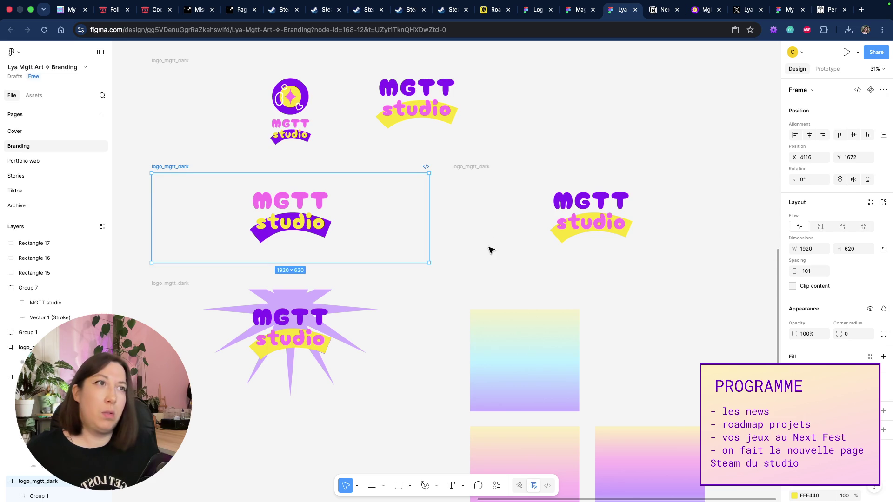
click(325, 230)
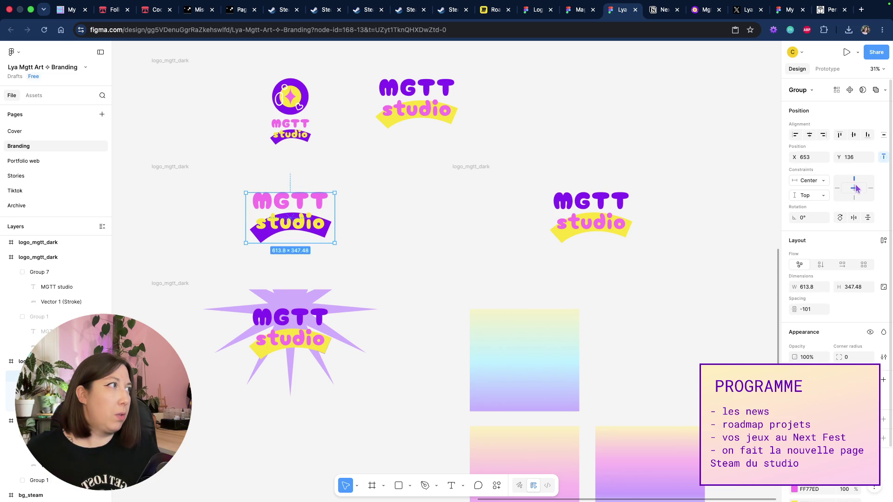
click(312, 257)
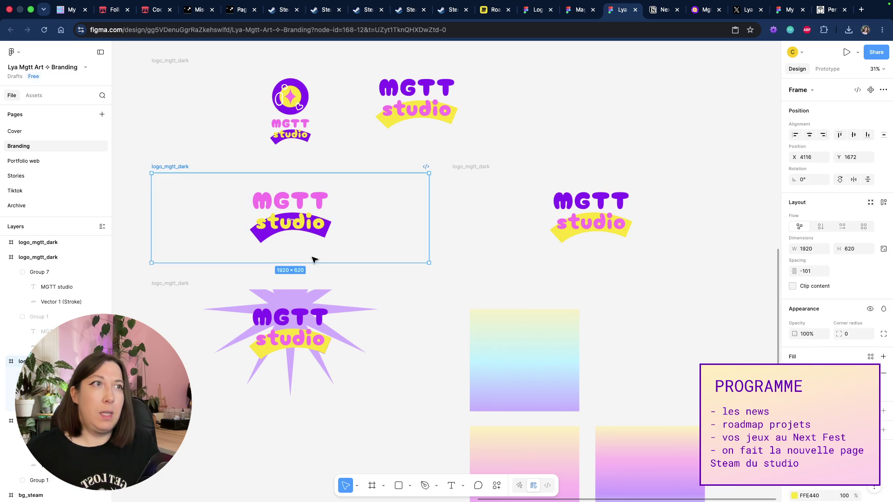
drag(302, 262, 308, 243)
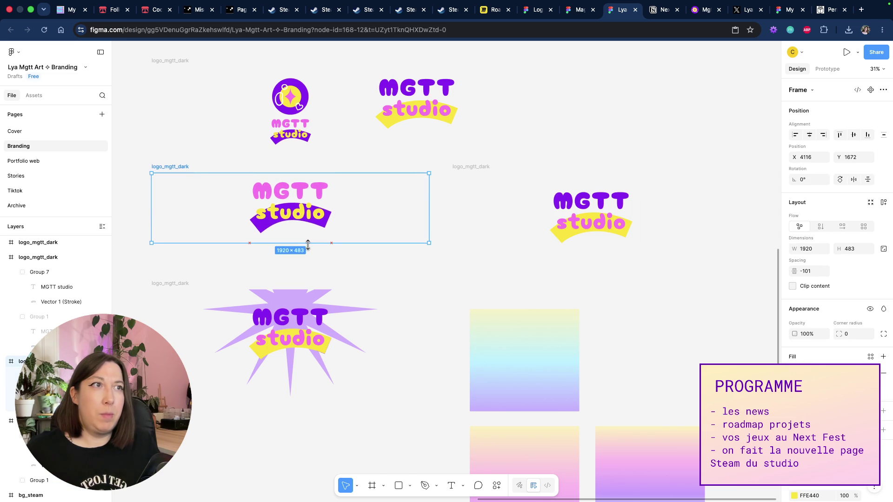
- Nudge the MGTT logo group two steps lower in the frame, then return to Steam
click(313, 222)
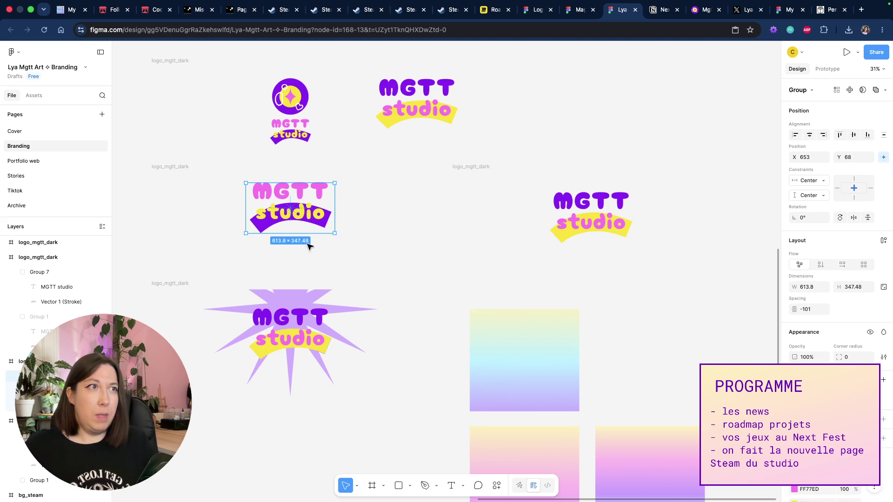
key(shift+Down)
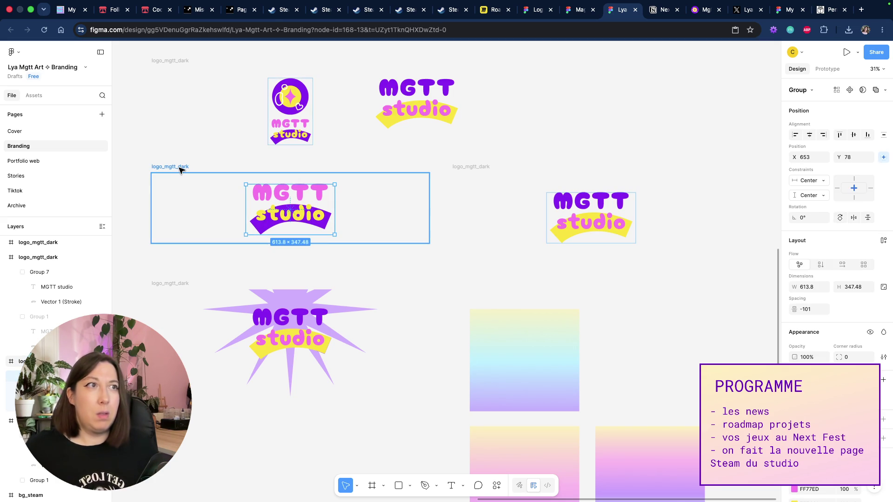
key(shift+Down)
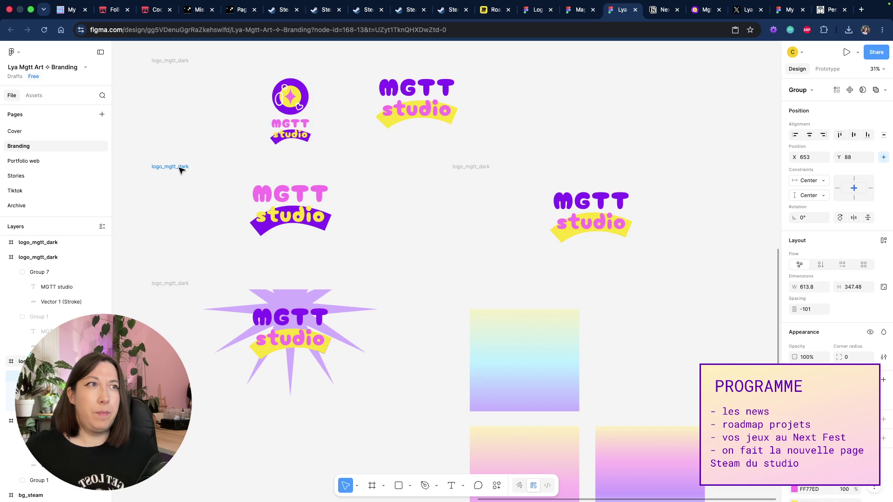
click(181, 170)
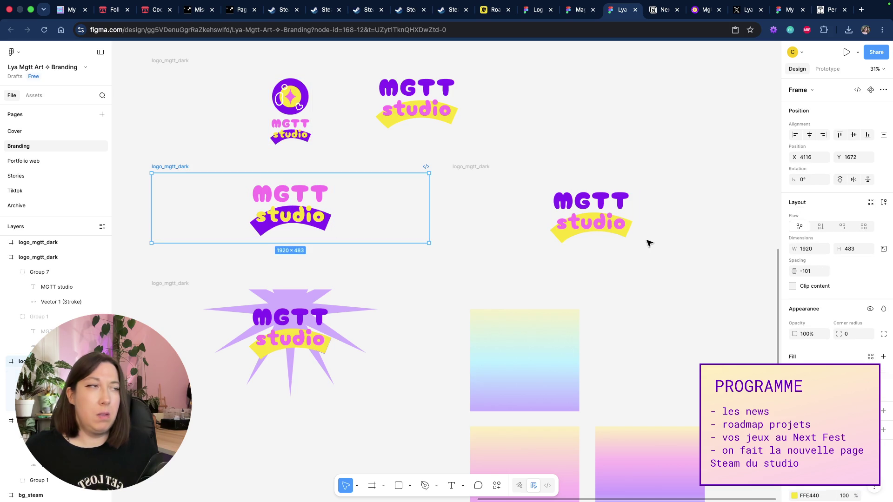
scroll(824, 356, down, 3)
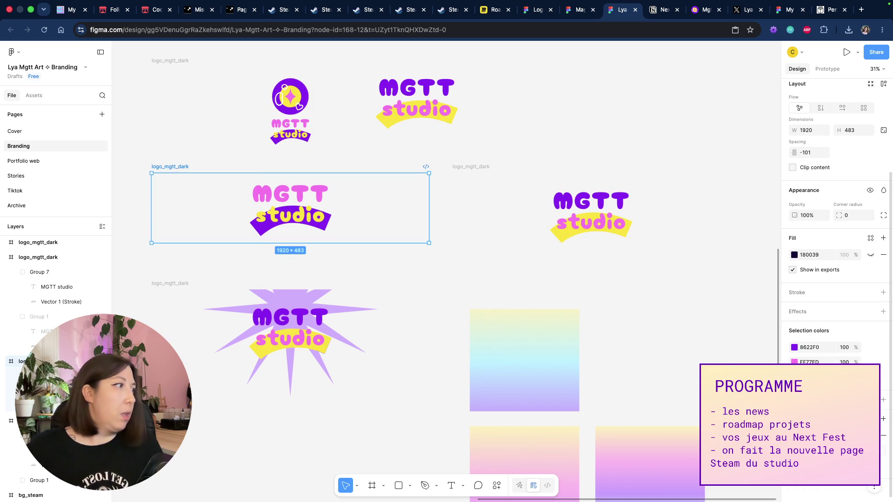
click(671, 65)
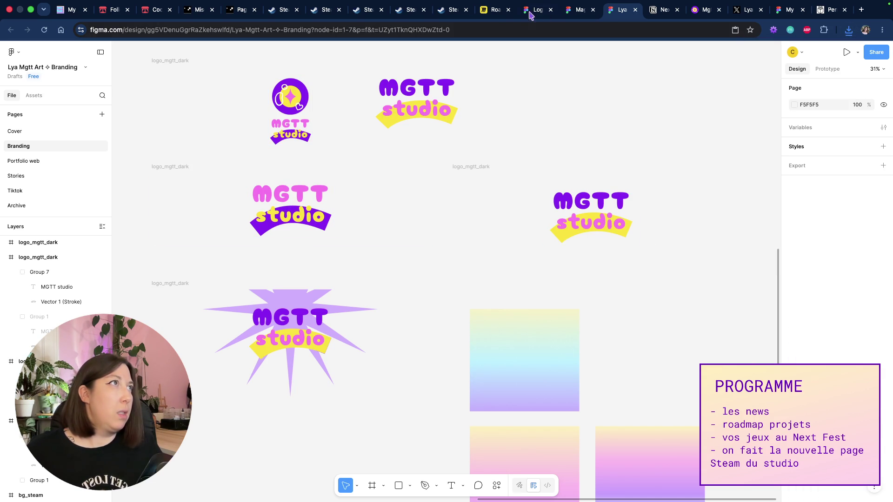
click(285, 11)
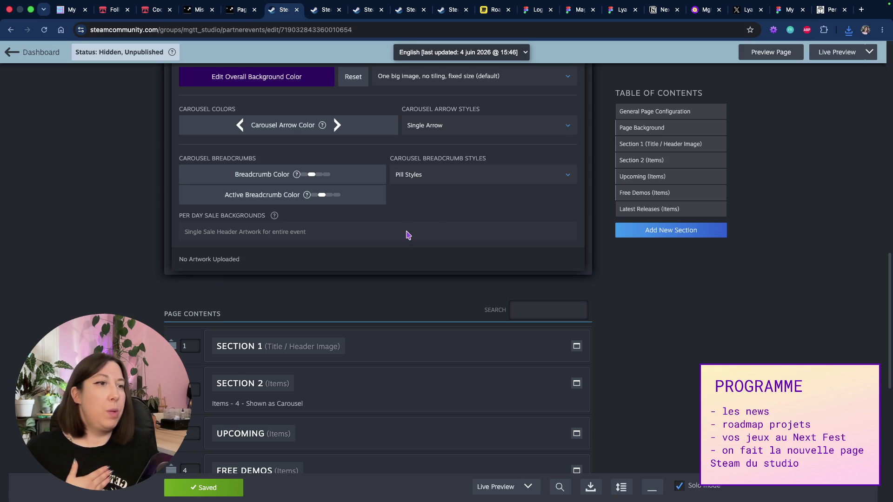
- Review the Page Background settings, collapse them, and open Section 1's Title / Header Image settings
scroll(403, 253, down, 1)
scroll(402, 256, up, 1)
scroll(400, 256, up, 2)
scroll(398, 256, up, 1)
scroll(395, 257, up, 1)
scroll(395, 257, up, 1)
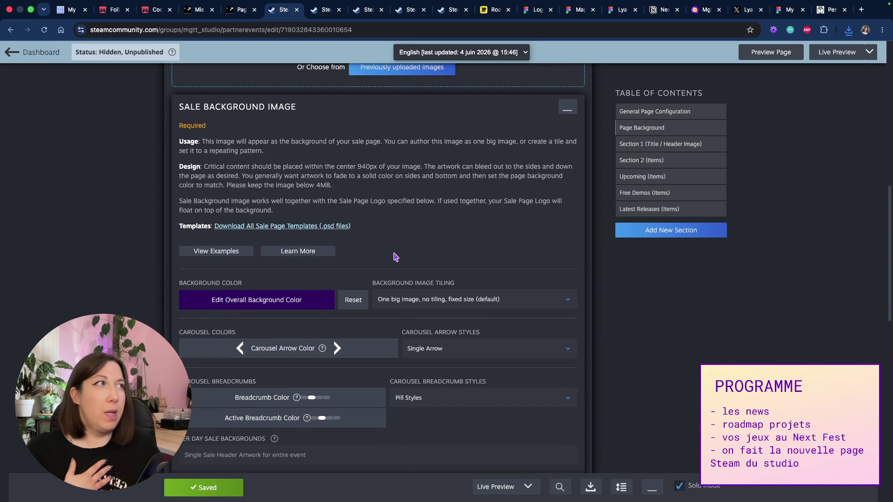
scroll(396, 256, up, 2)
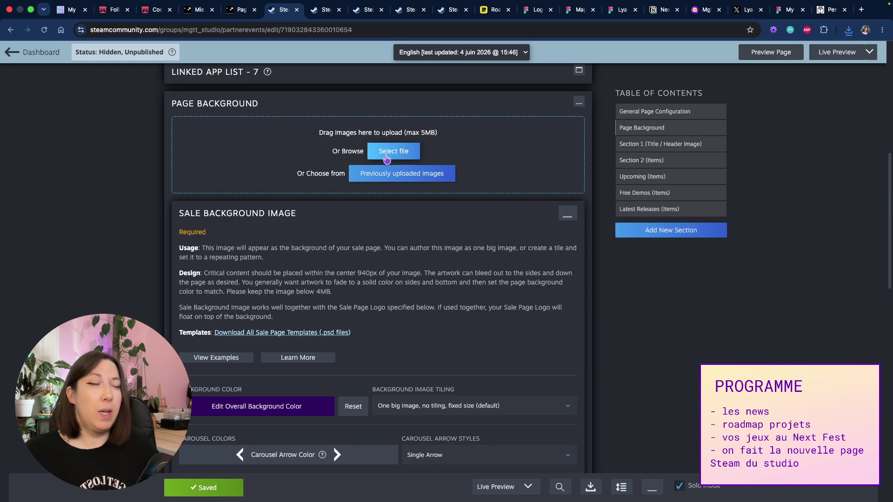
scroll(329, 241, down, 5)
scroll(429, 237, up, 7)
scroll(429, 237, up, 1)
click(432, 202)
click(299, 282)
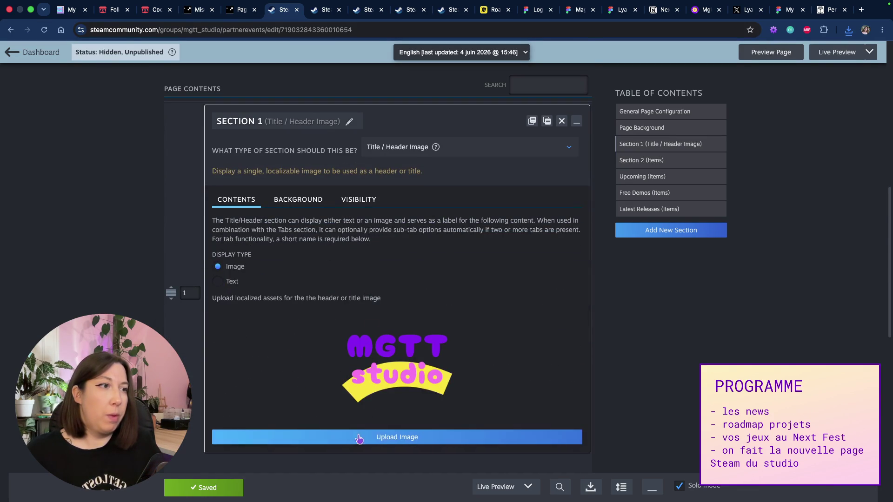
- Upload logo_mgtt_dark (8).png as the new Section 1 header image
click(359, 437)
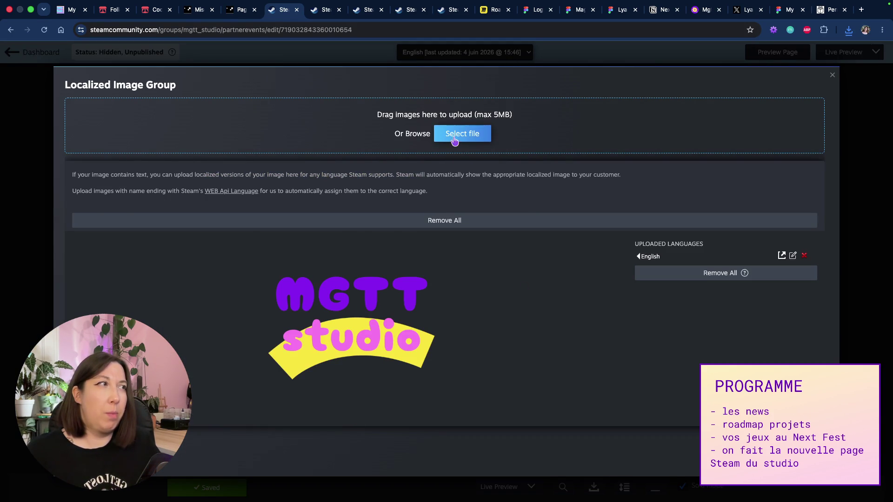
click(444, 142)
click(396, 259)
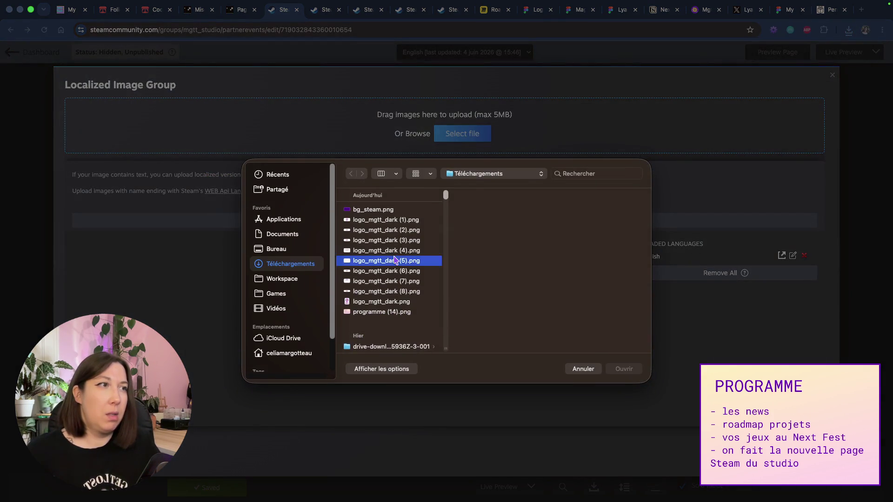
click(410, 294)
key(Up)
key(Up)
key(Down)
key(Down)
key(space)
key(space)
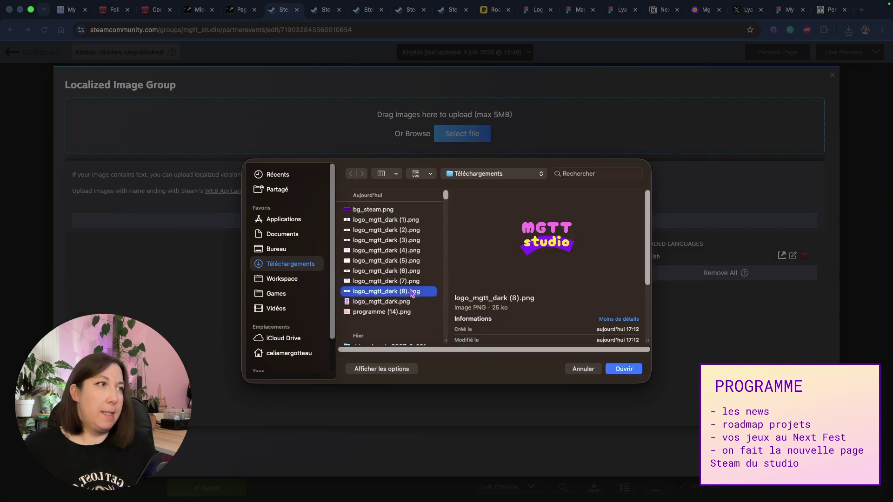
key(Return)
click(383, 268)
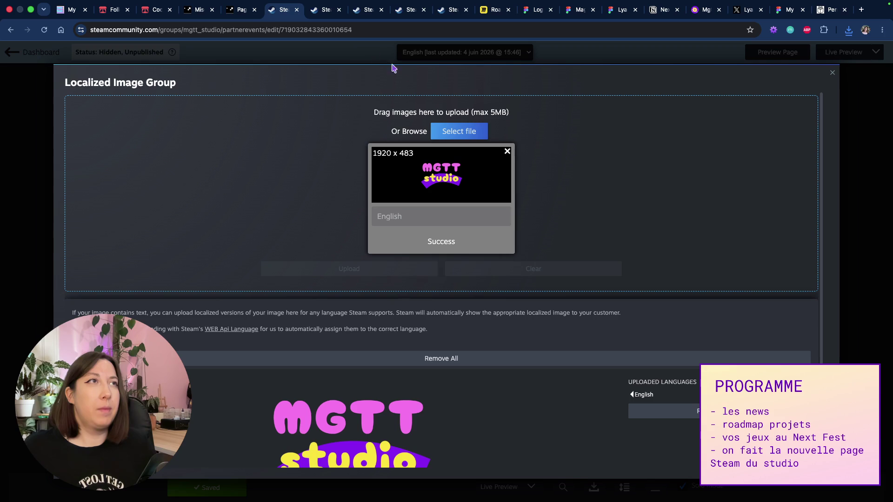
- Close the upload window, save the event and view the studio page preview
scroll(772, 338, down, 2)
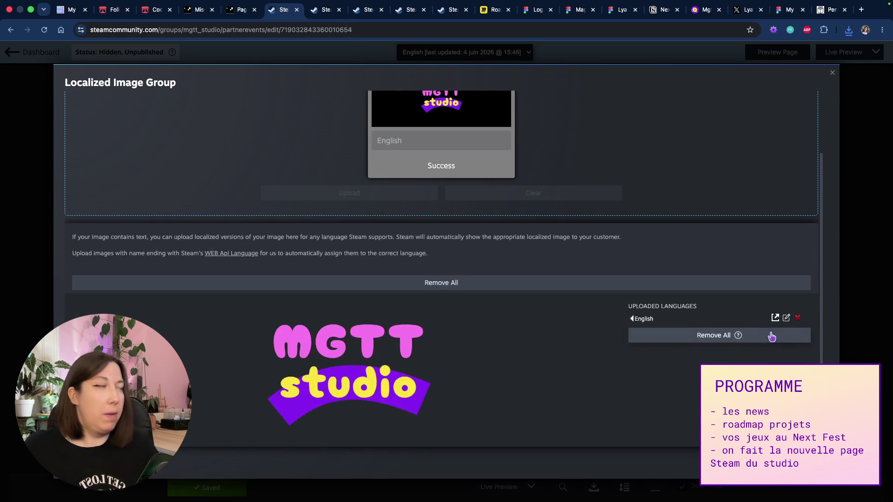
click(833, 74)
click(205, 488)
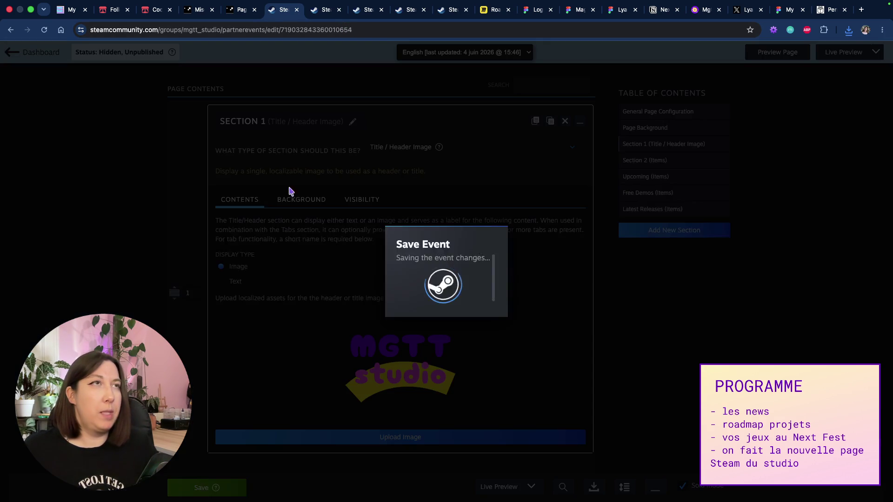
key(ctrl+Tab)
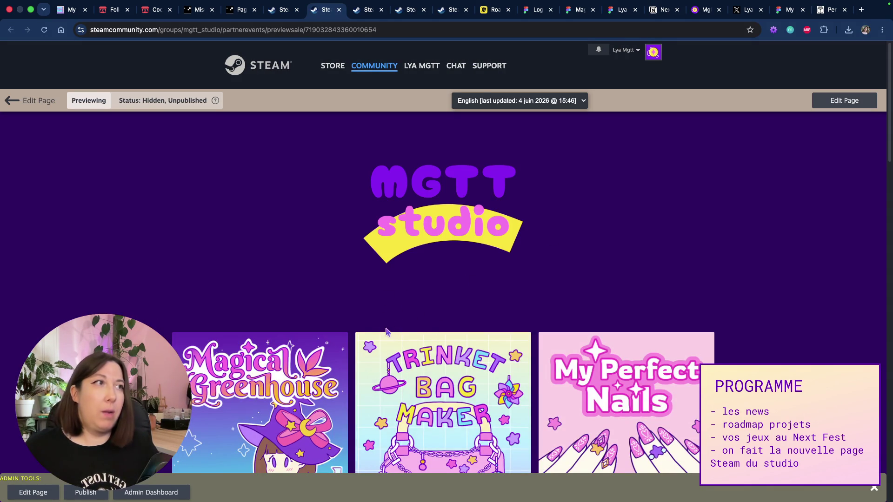
- Inspect the header logo image in the developer tools, then reload the preview page
right_click(370, 323)
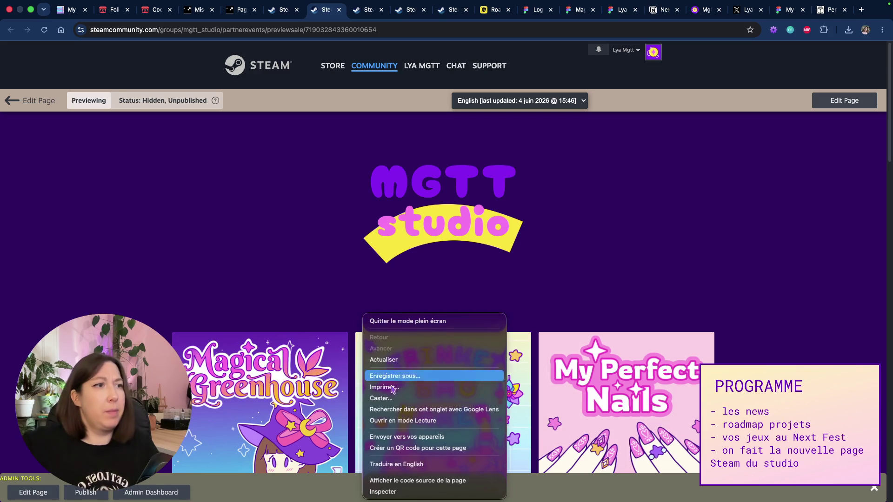
click(372, 492)
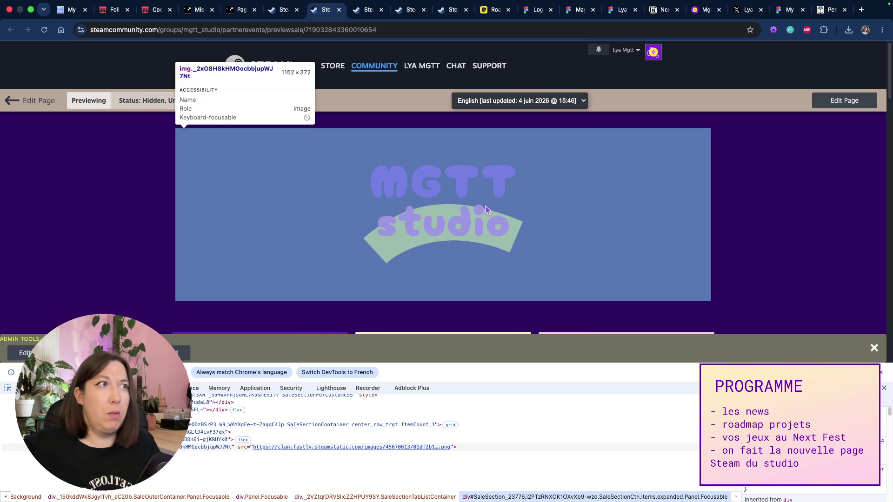
click(385, 257)
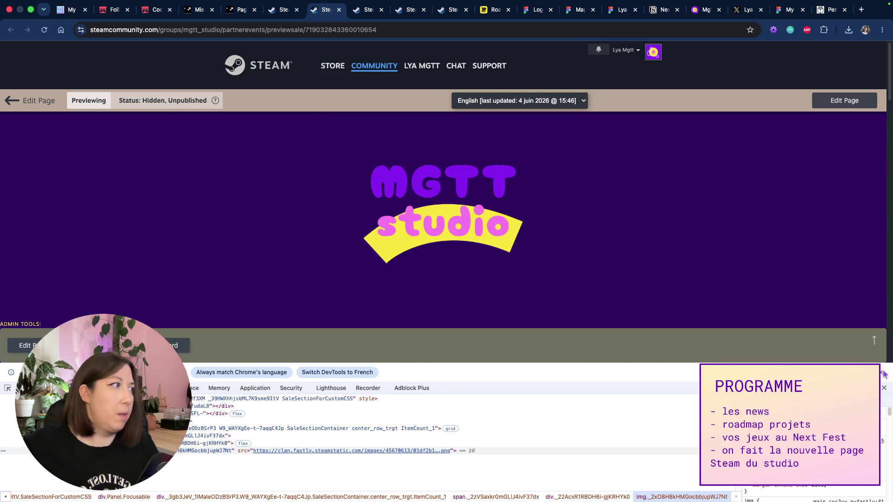
click(885, 388)
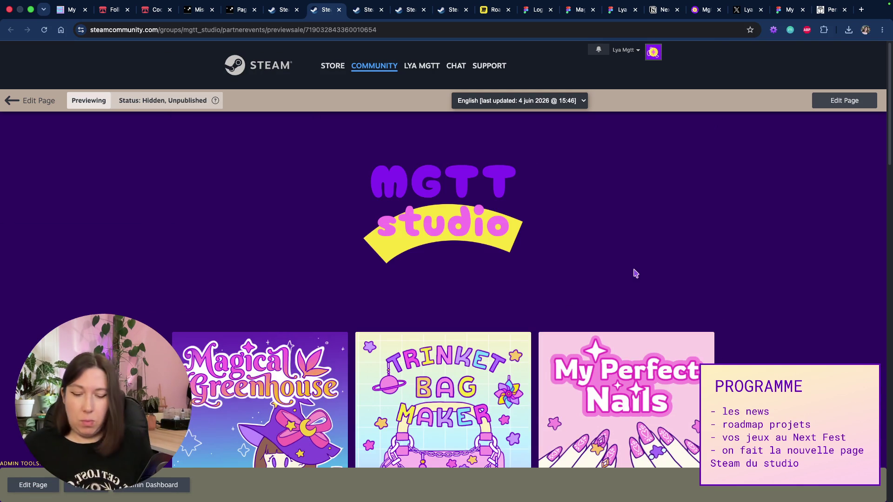
key(super+r)
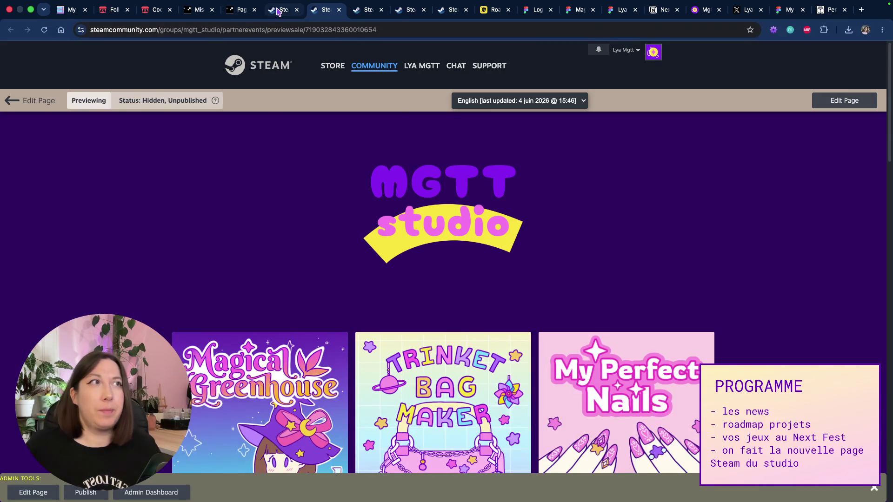
- Save the page changes in the editor and open the Section 1 header image upload
click(279, 10)
click(206, 486)
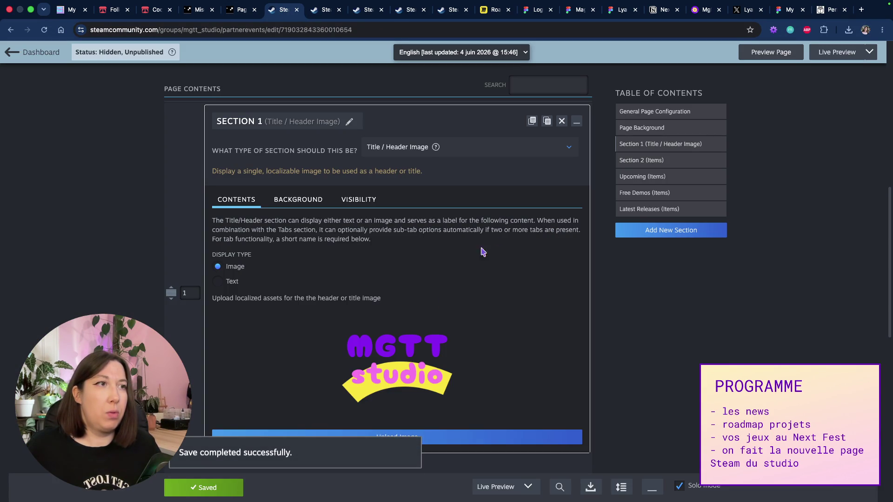
scroll(459, 334, down, 4)
click(398, 308)
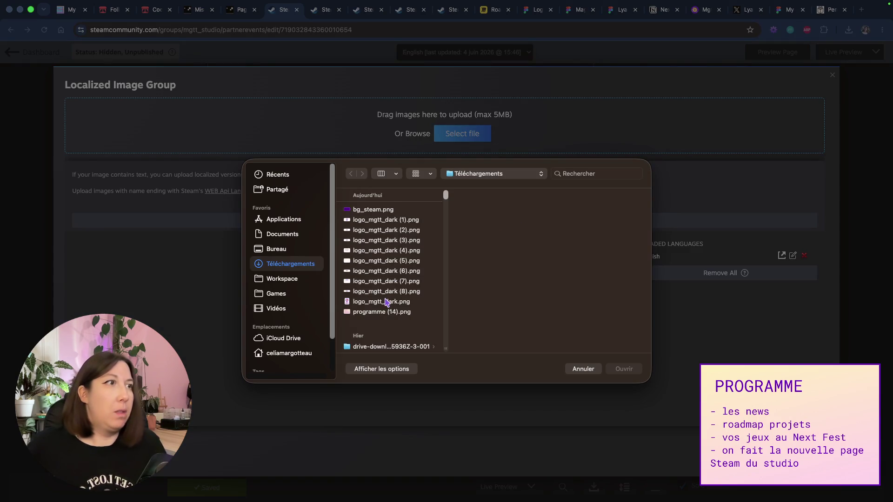
- Upload logo_mgtt_dark (8).png as the pink-and-yellow header logo and save the page
click(390, 301)
click(391, 292)
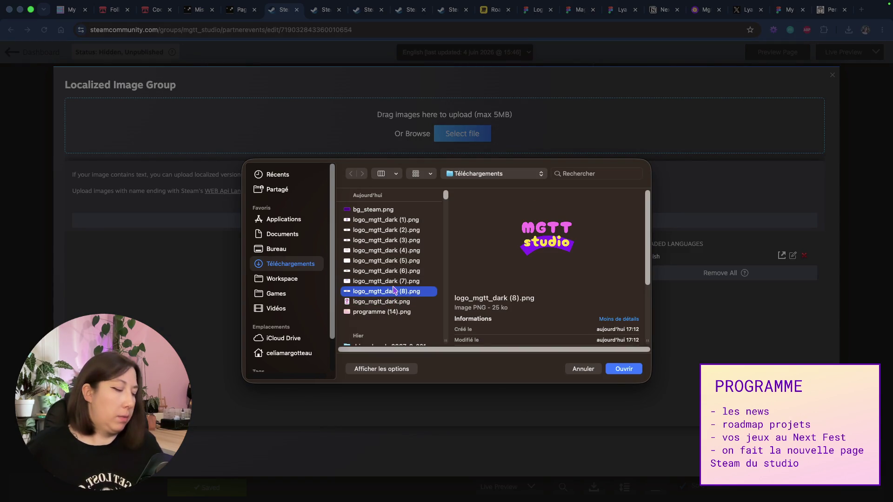
double_click(391, 291)
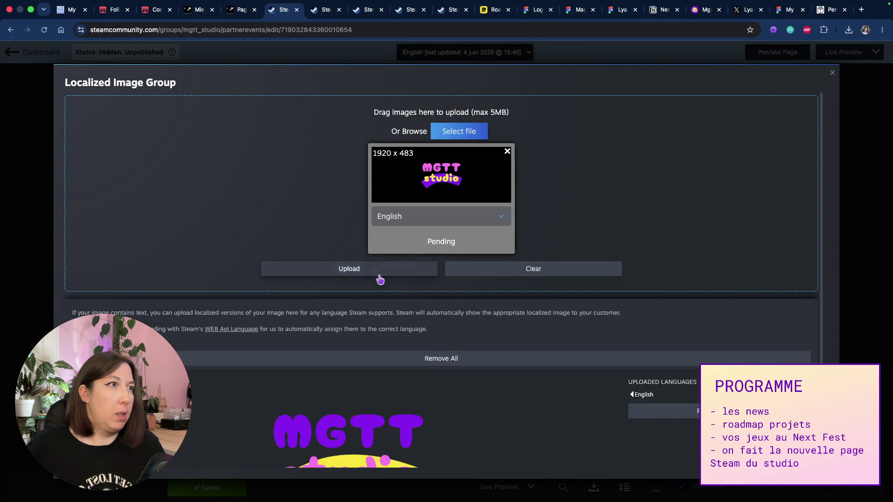
click(379, 275)
scroll(655, 279, down, 3)
click(716, 459)
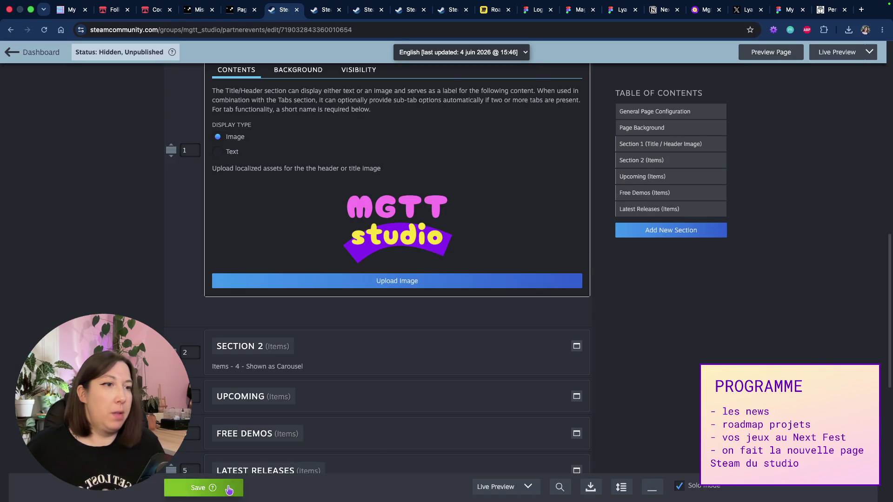
click(204, 488)
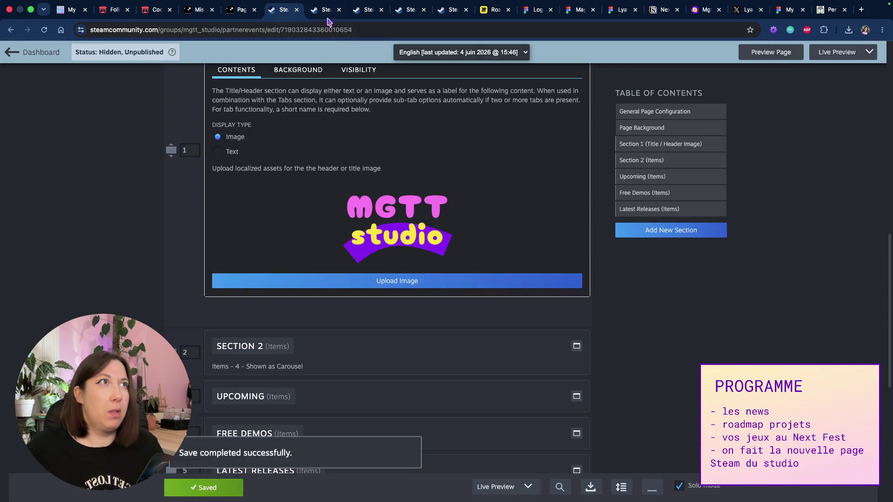
click(327, 11)
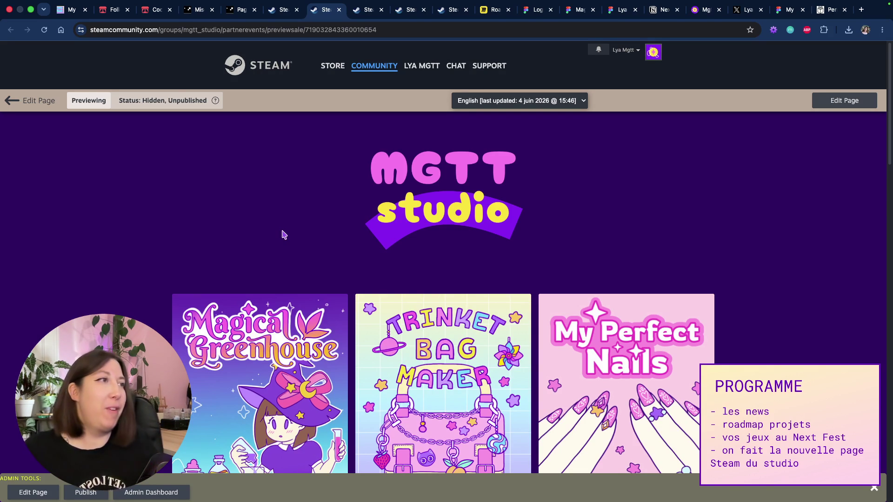
- Scroll the preview to check the new MGTT header and game carousel, then return to the editor
scroll(307, 177, down, 5)
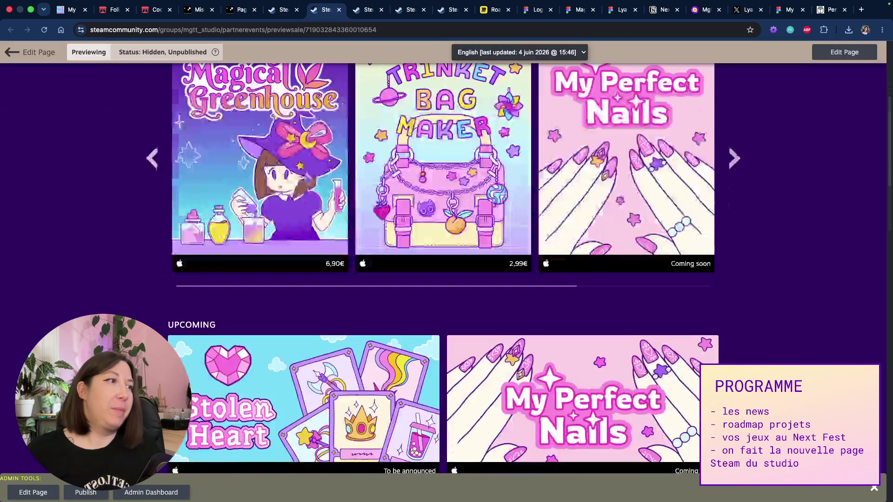
scroll(307, 177, down, 3)
scroll(307, 177, down, 2)
scroll(309, 182, up, 3)
scroll(309, 182, up, 5)
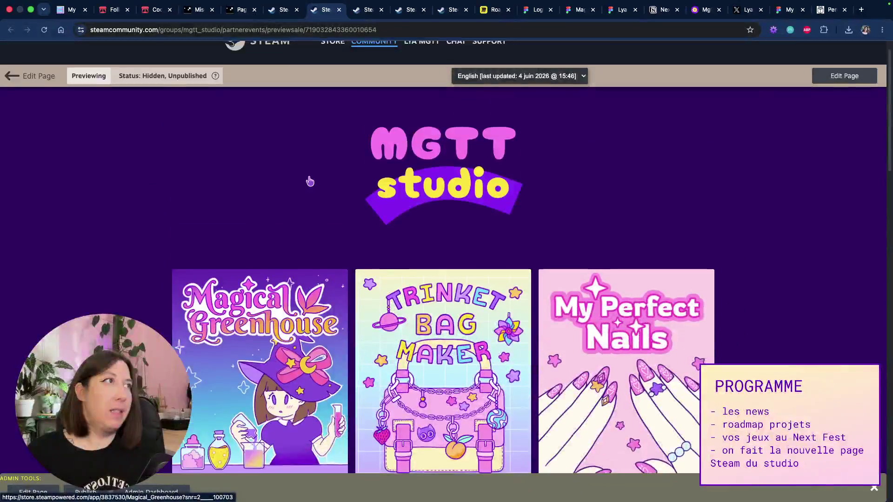
click(284, 9)
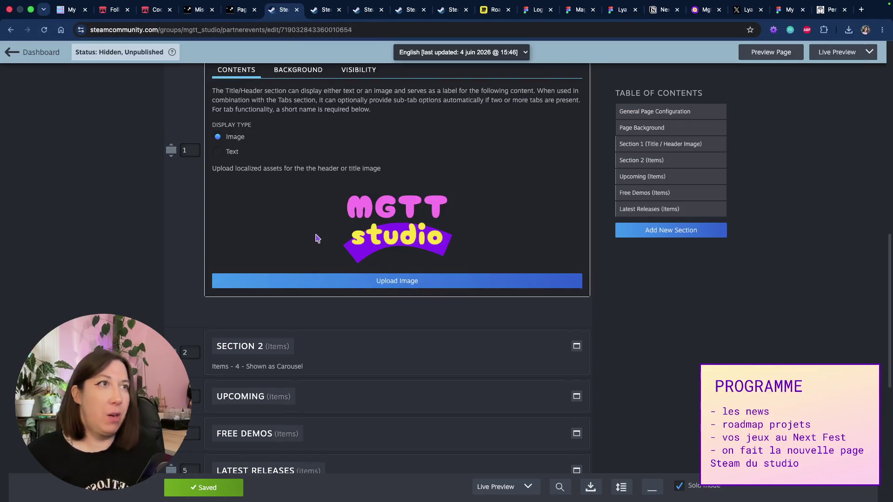
- Collapse Section 1 and drag Latest Releases from fifth to third position
scroll(319, 234, up, 3)
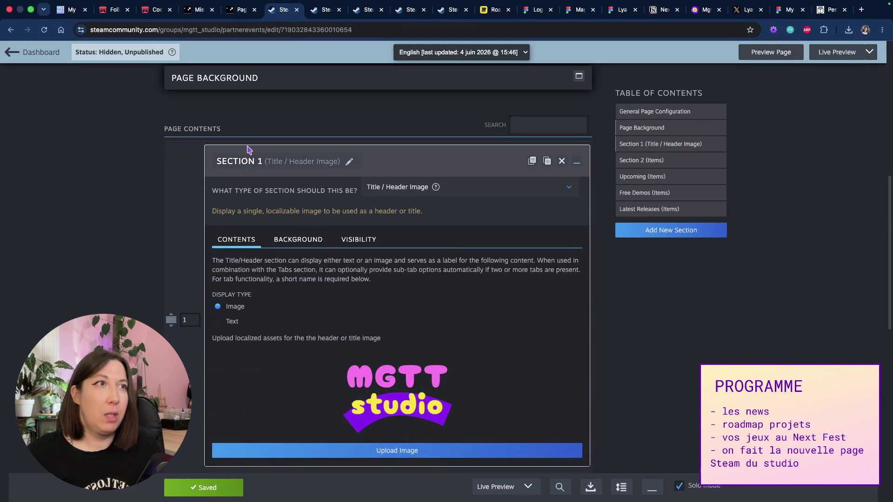
click(245, 166)
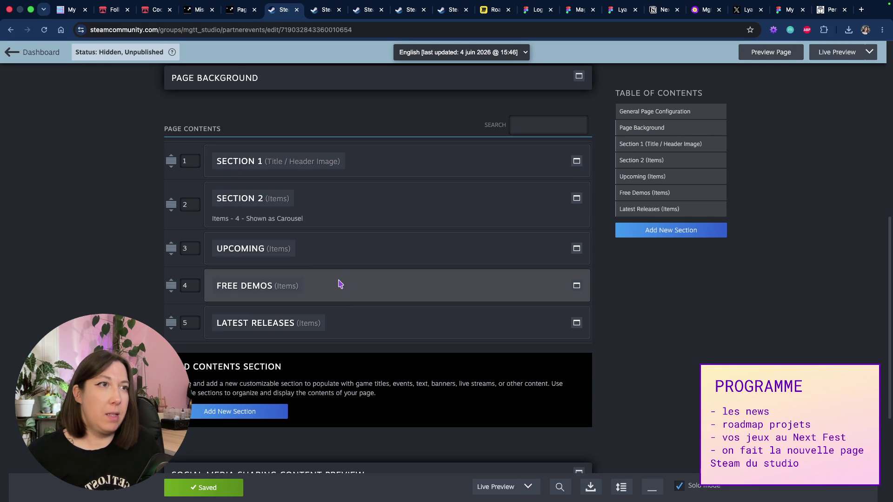
drag(172, 323, 183, 251)
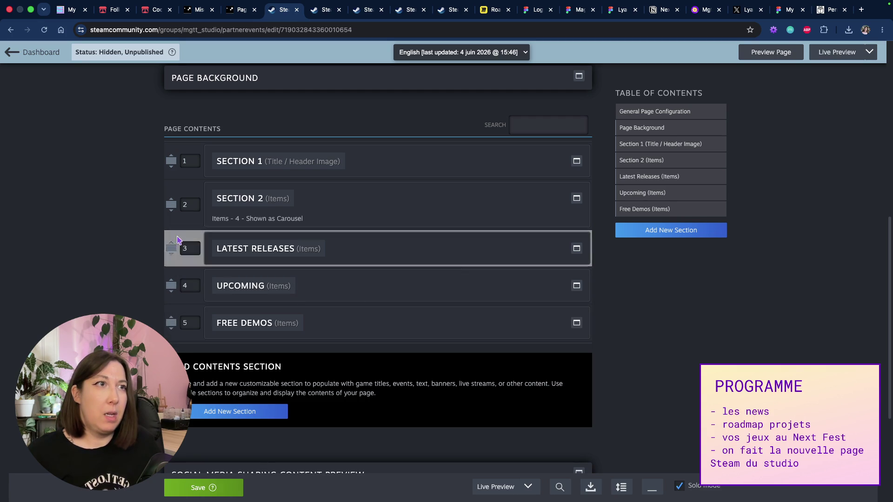
click(325, 12)
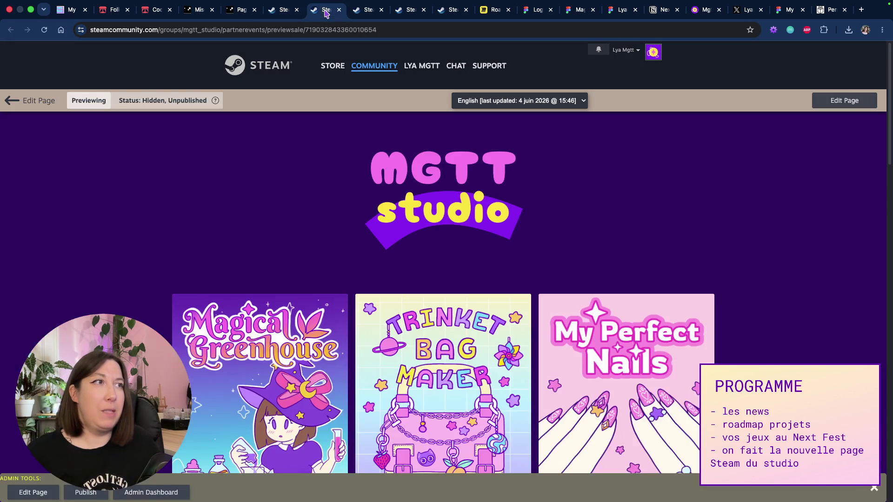
- Scroll the preview down to Free Demos and Latest Releases, then view the Critical Reflex publisher page
scroll(433, 185, down, 10)
scroll(433, 190, down, 4)
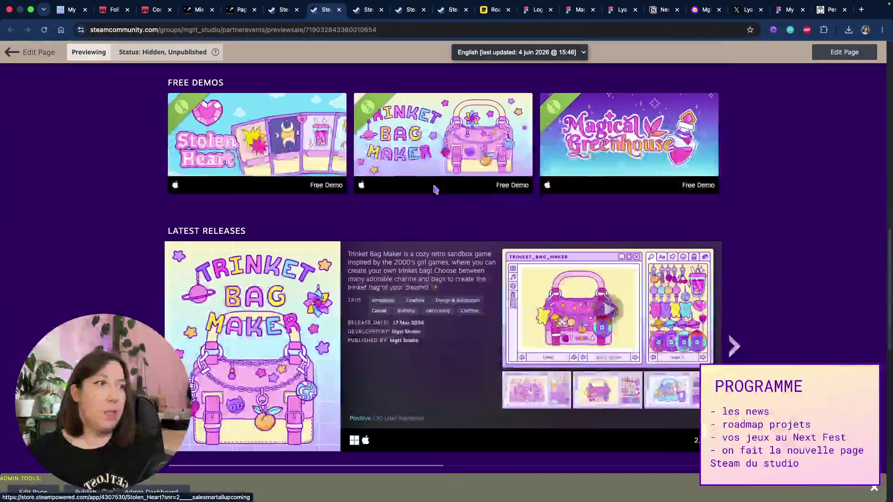
scroll(448, 334, down, 1)
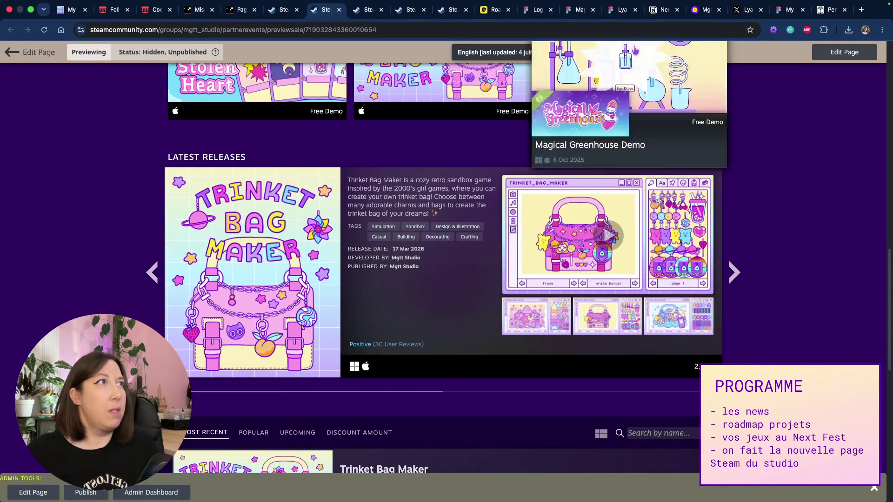
click(451, 11)
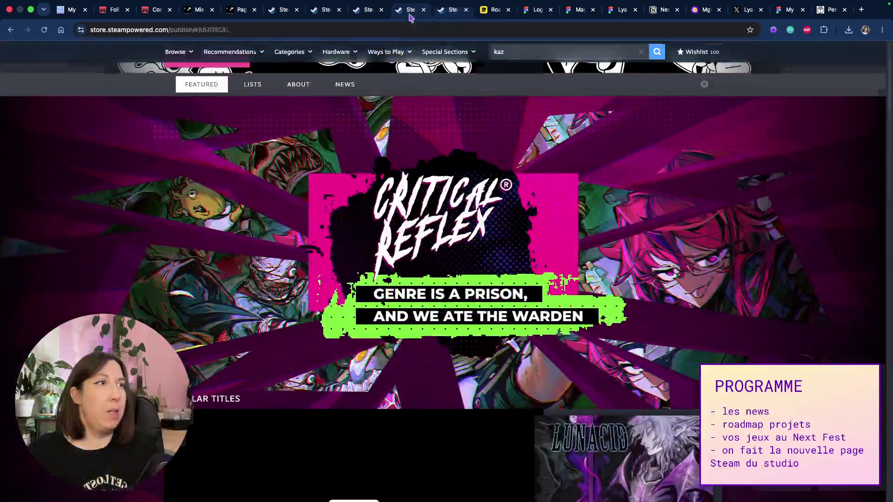
- Review the Mgtt Studio curator and Cookiecrayon developer pages, then return to the page editor
click(410, 13)
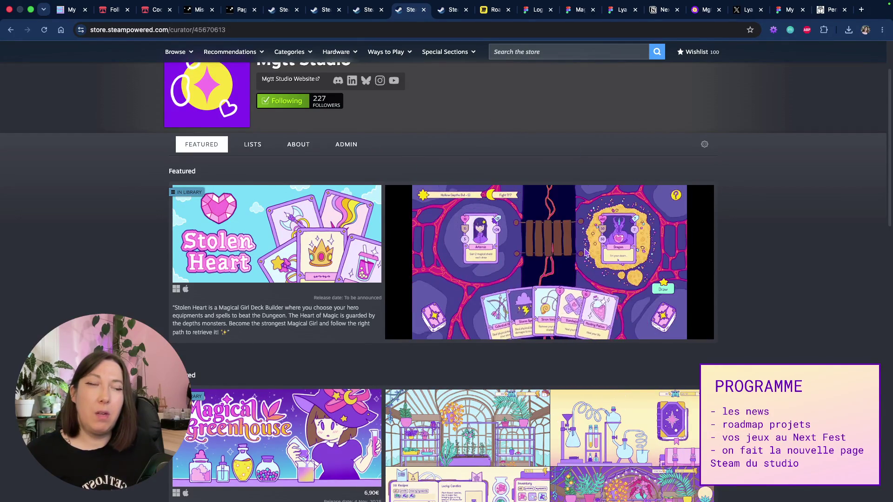
click(368, 14)
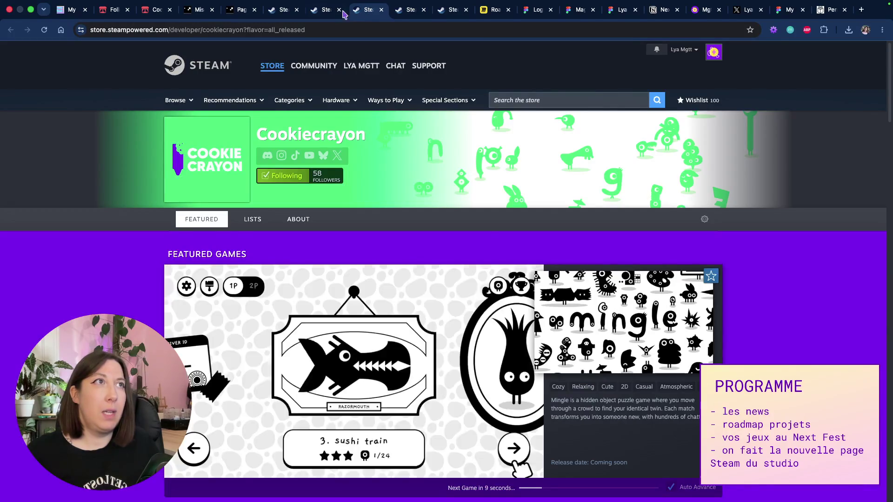
click(285, 13)
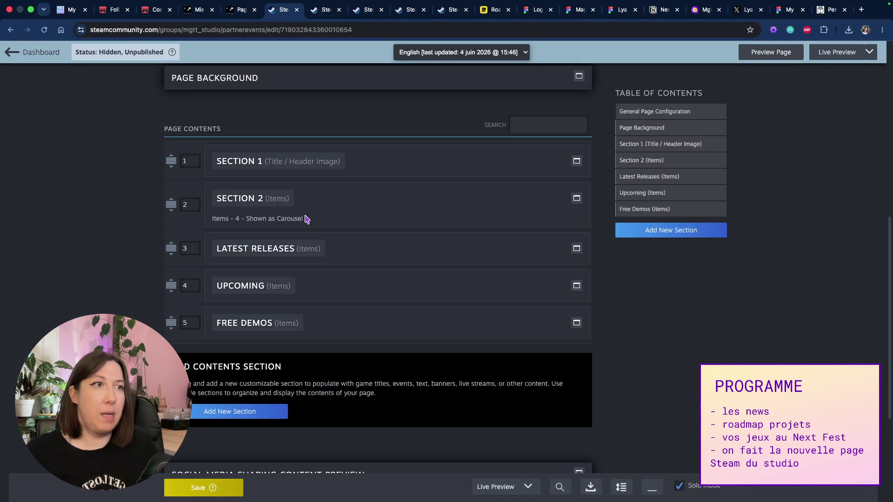
- Add Section 6 as 'Display a single Creator List' and follow its link to manage creator lists
click(252, 415)
click(406, 275)
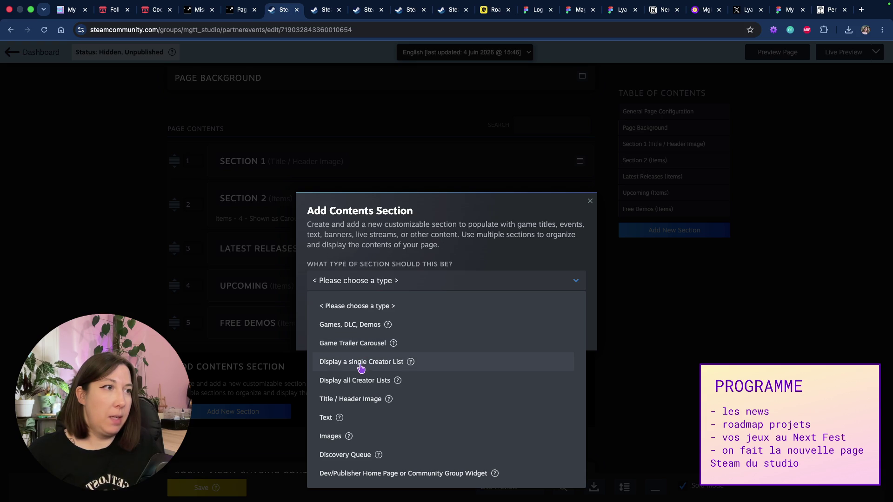
click(411, 367)
mouse_move(415, 275)
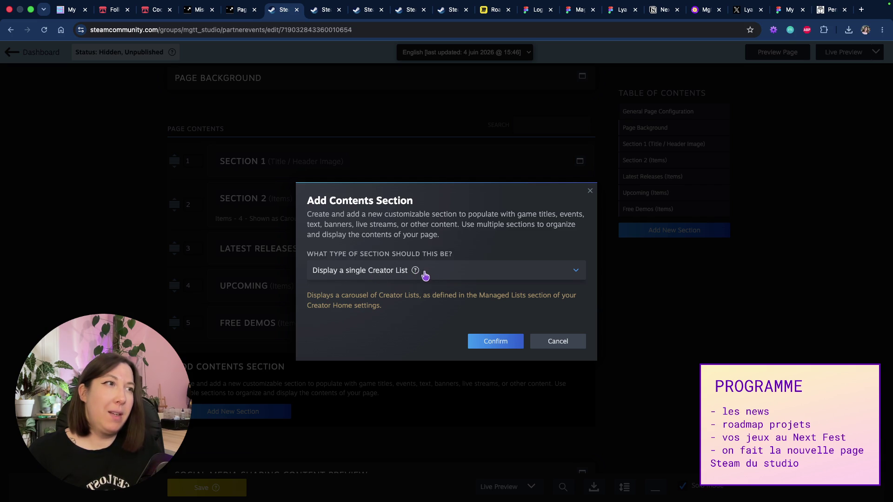
click(443, 273)
click(443, 273)
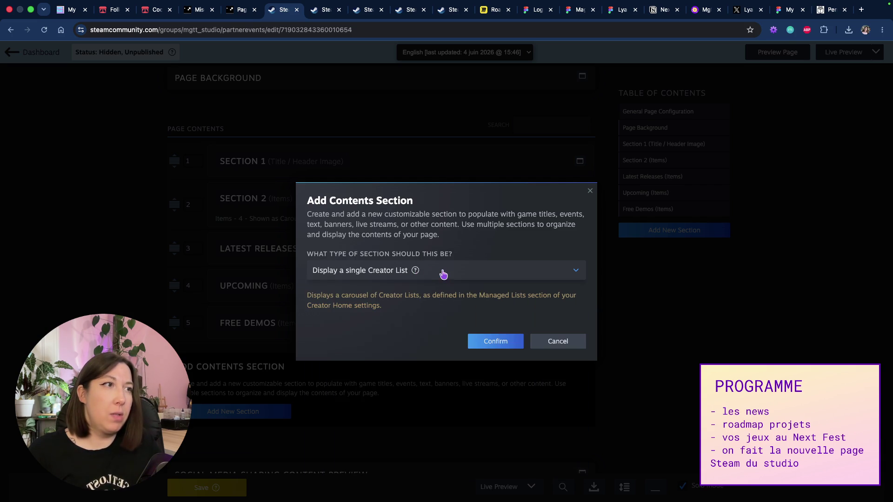
click(500, 345)
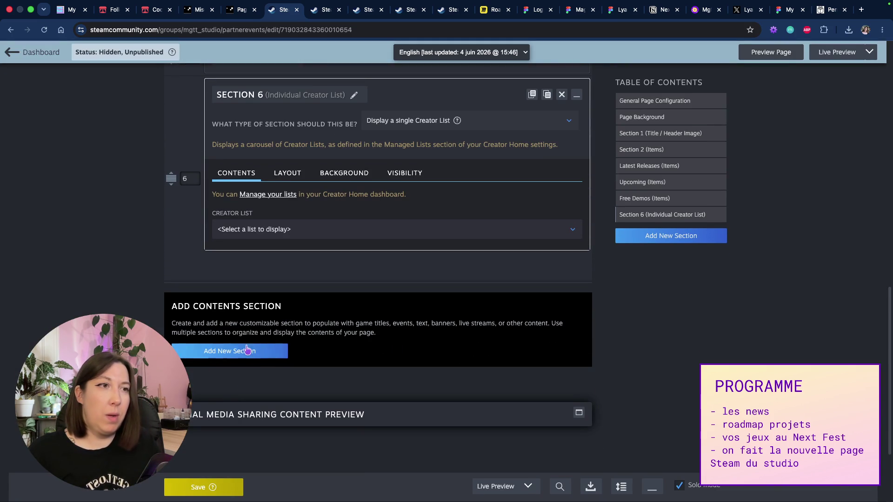
click(290, 245)
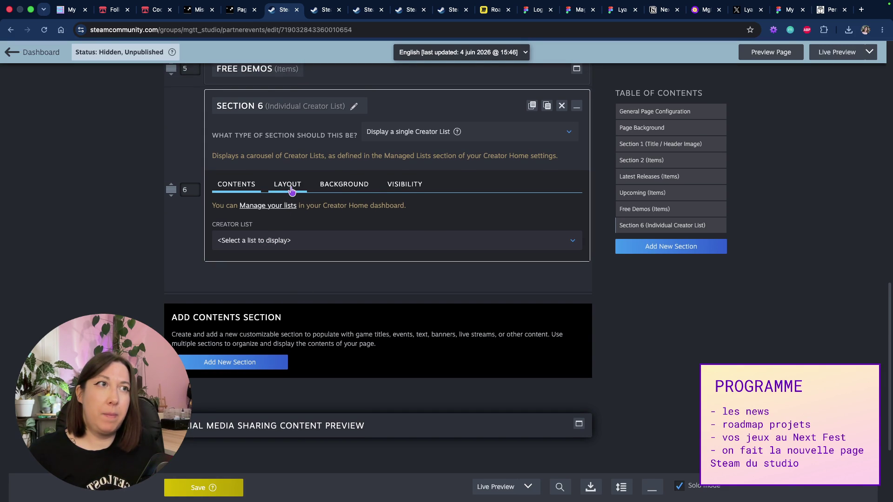
click(275, 207)
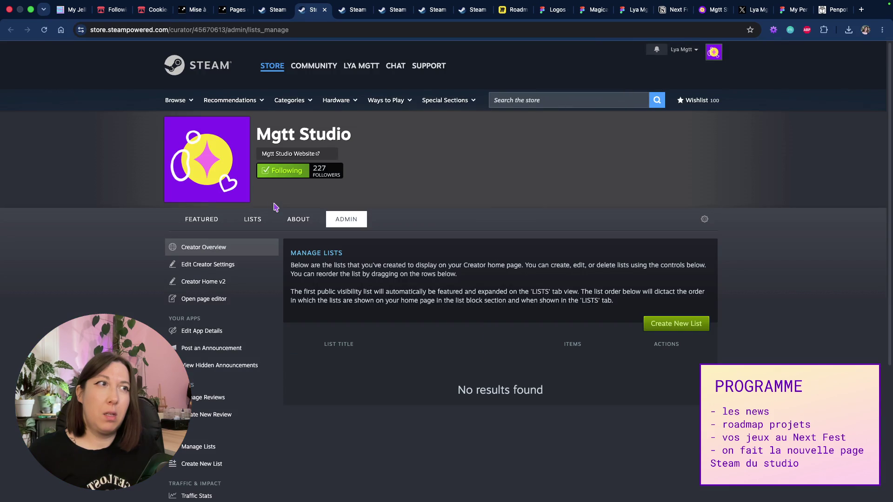
- Close the empty Manage Lists page
click(324, 9)
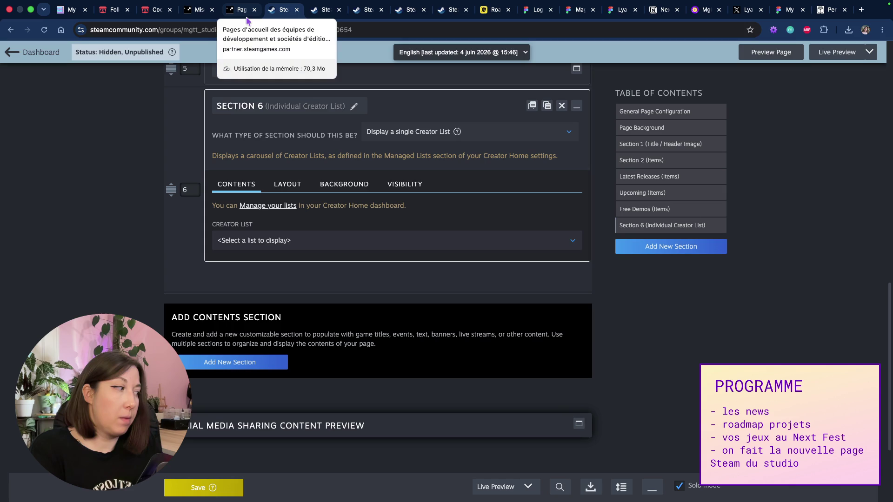
- Scroll the sale preview back to its top, then view the Critical Reflex publisher page
click(314, 14)
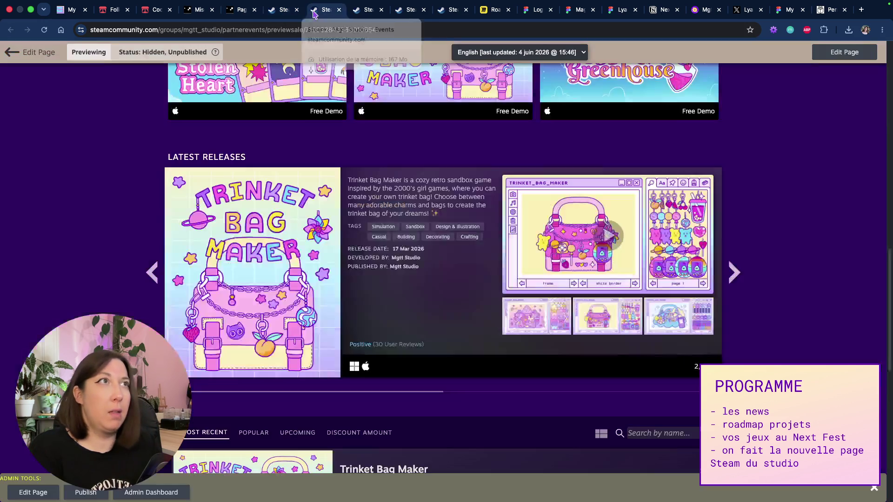
scroll(409, 233, up, 5)
scroll(409, 209, up, 5)
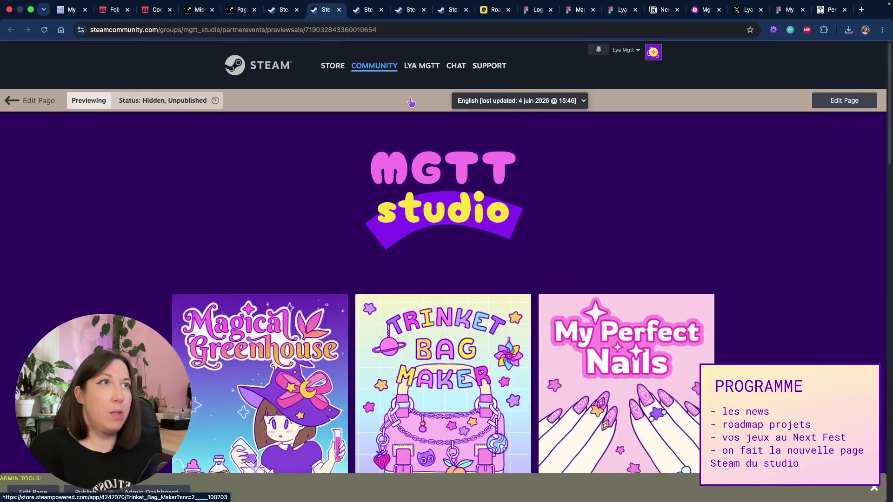
scroll(409, 102, down, 3)
click(454, 11)
scroll(399, 83, up, 3)
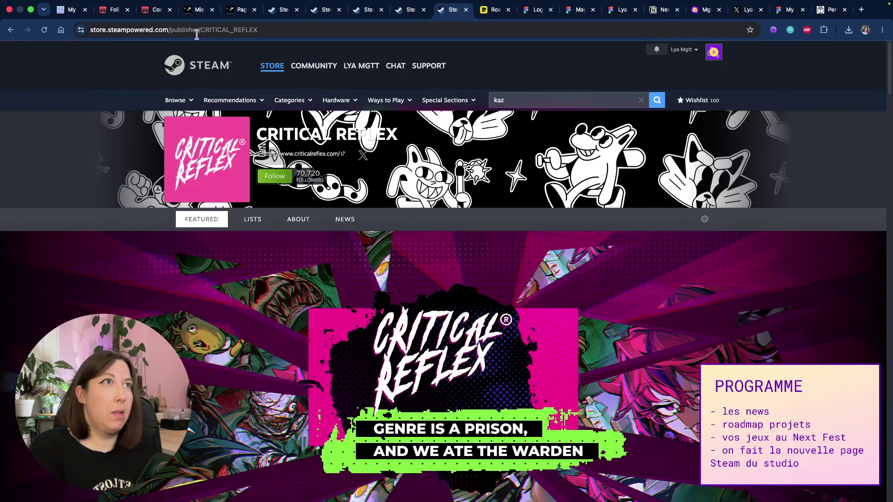
- Glance at the Mgtt Studio curator page, then return to the studio sale page editor
click(413, 14)
scroll(196, 42, up, 3)
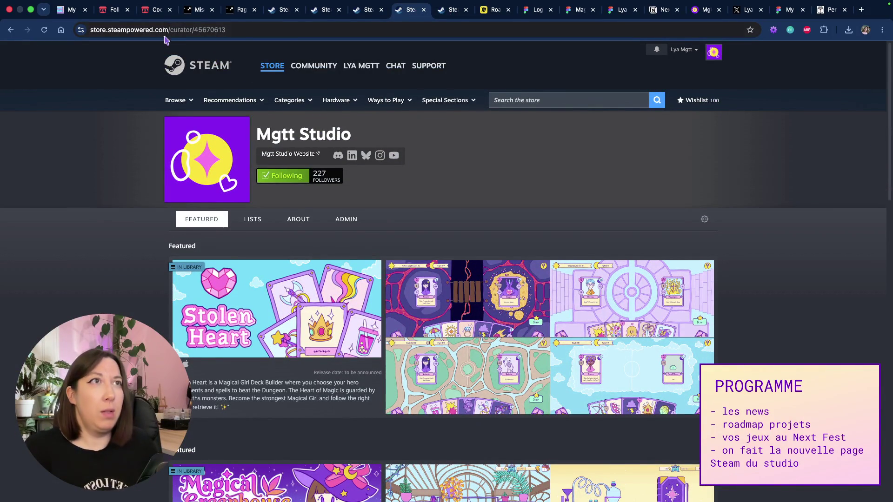
click(282, 12)
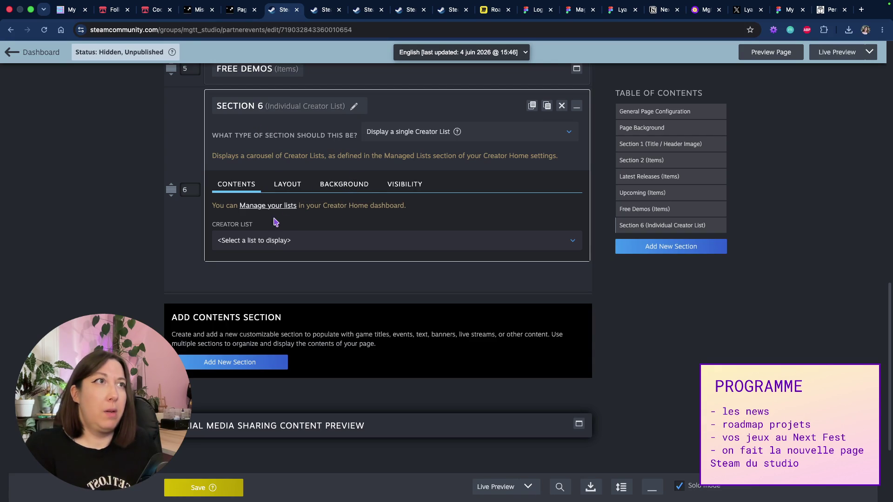
- Delete the creator-list Section 6 and list the section types for a new section
click(346, 188)
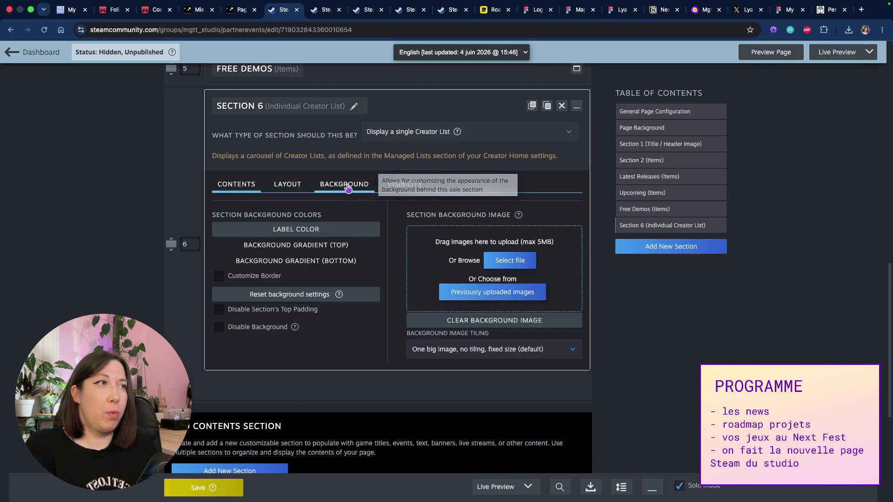
click(561, 106)
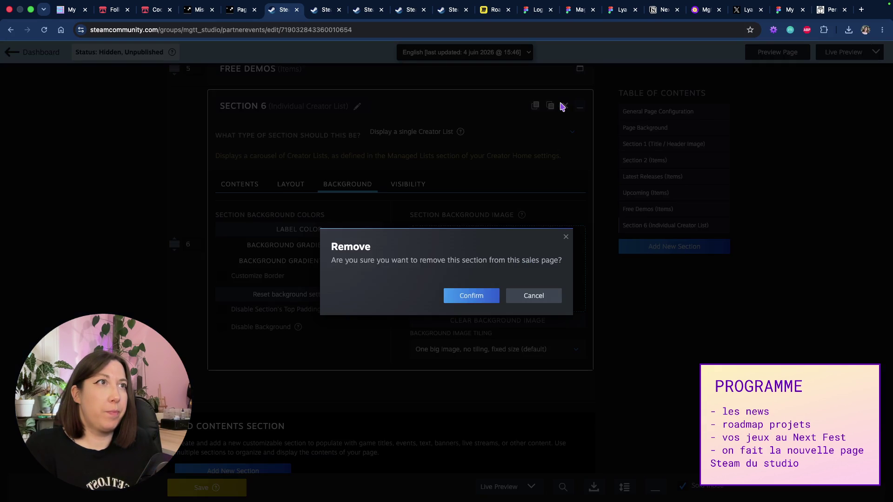
click(450, 297)
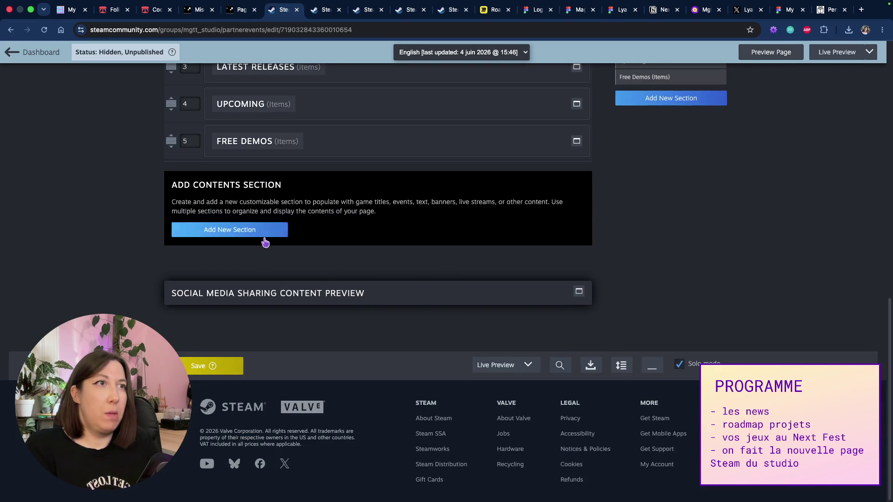
click(247, 235)
click(424, 283)
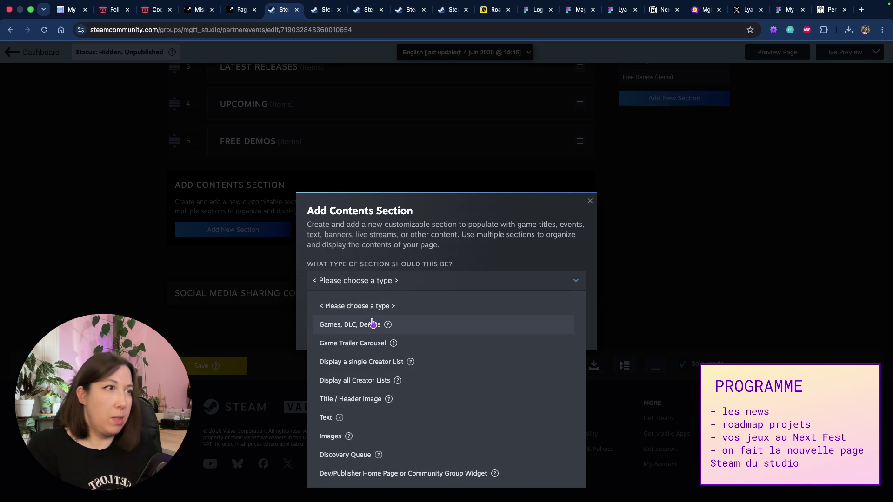
- Add a new section of type Games, DLC, Demos
click(352, 333)
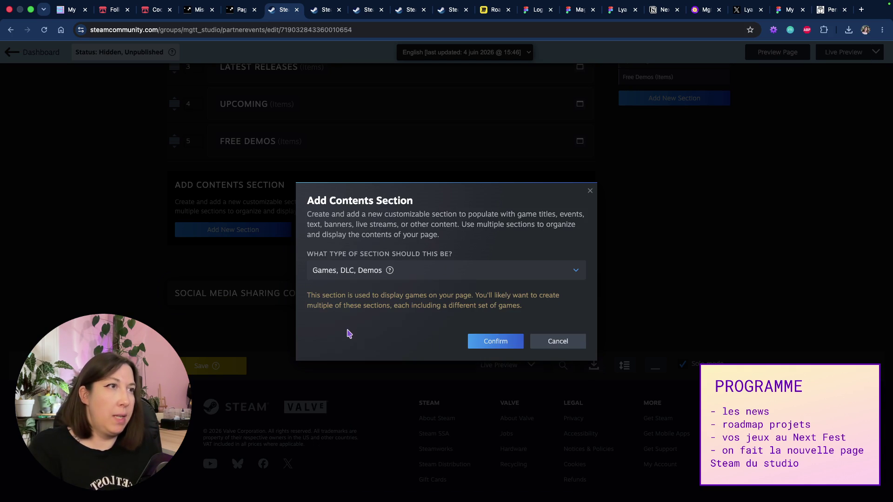
mouse_move(391, 274)
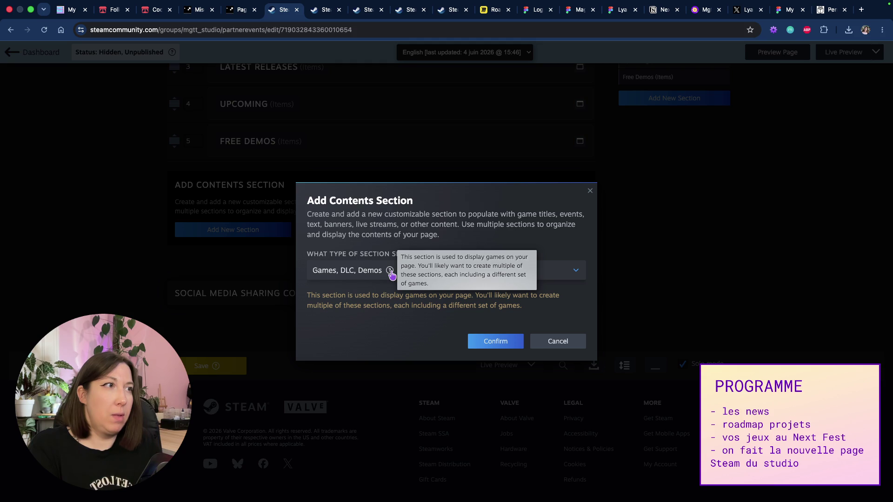
click(494, 341)
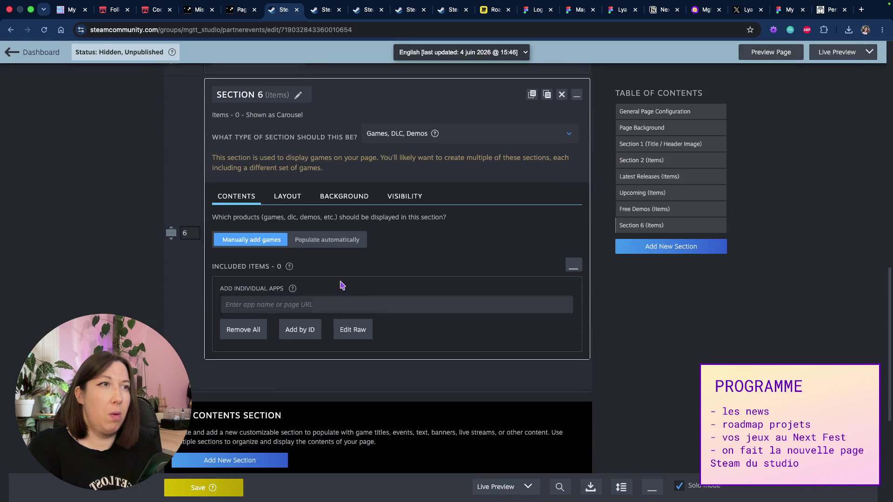
- Search 'magical' and add Magical Greenhouse to the new section
click(292, 300)
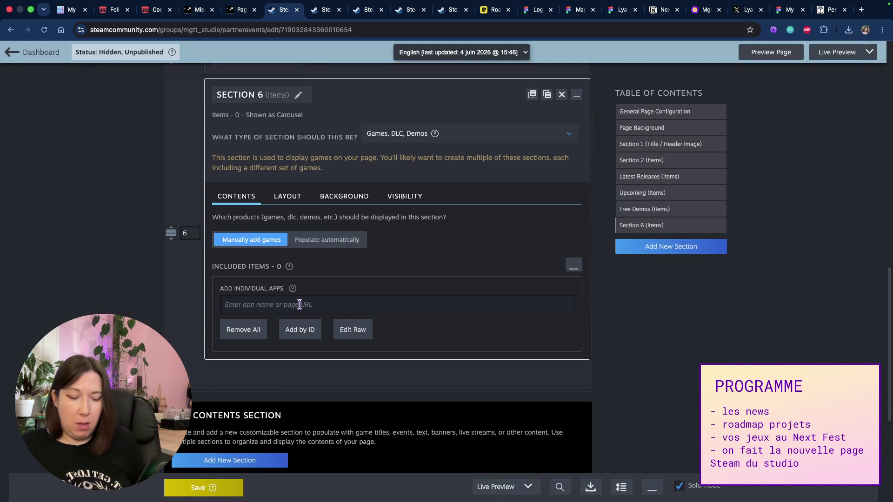
text(magical)
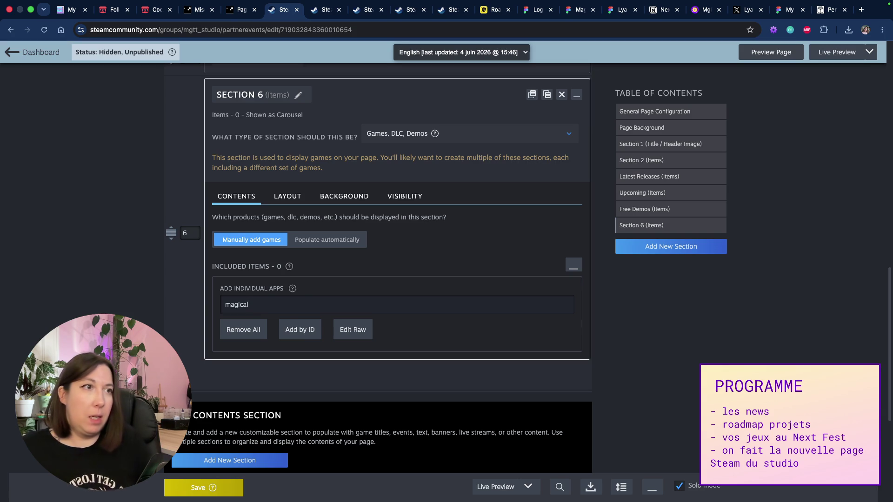
click(287, 331)
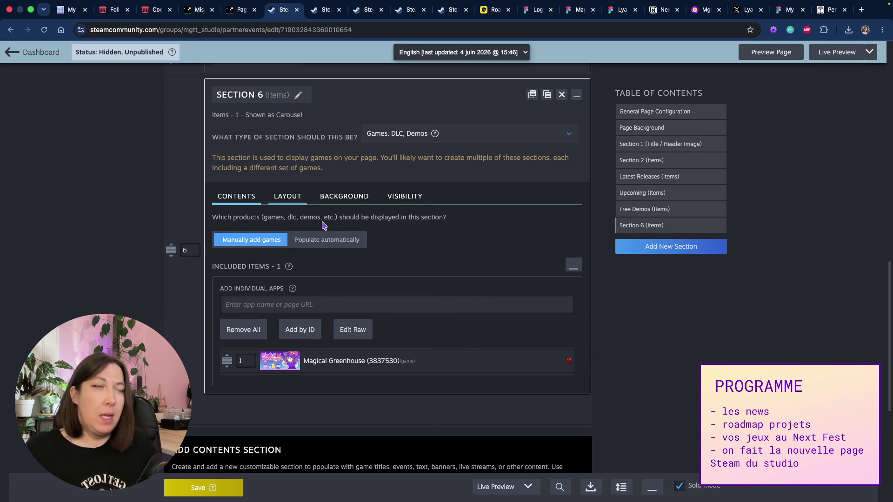
click(287, 196)
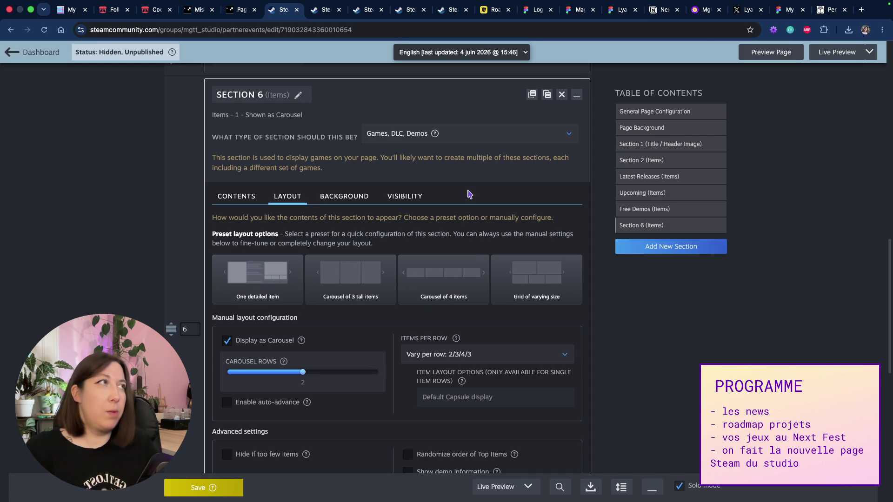
- Browse the Critical Reflex and Mgtt Studio curator pages and the sale page preview
click(451, 10)
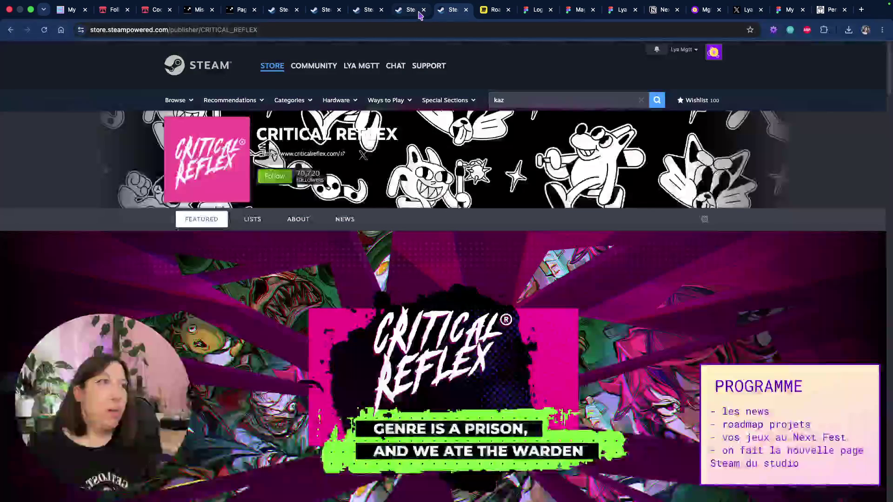
click(423, 14)
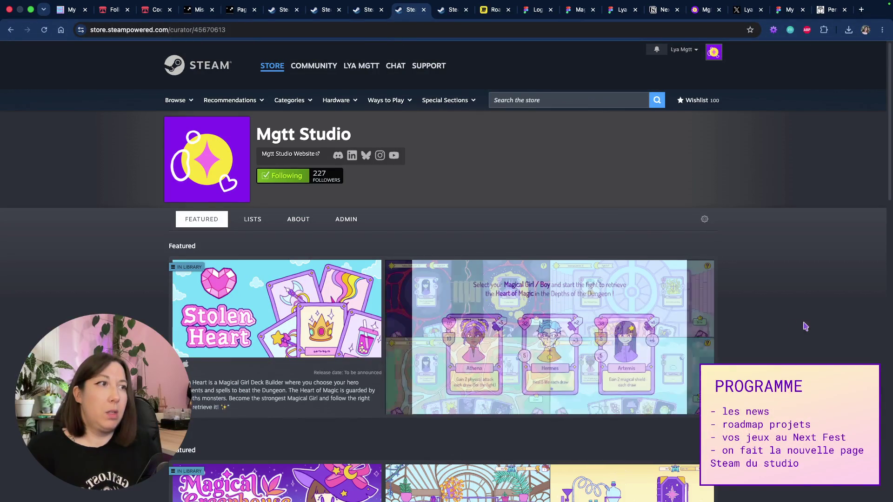
click(368, 9)
click(330, 10)
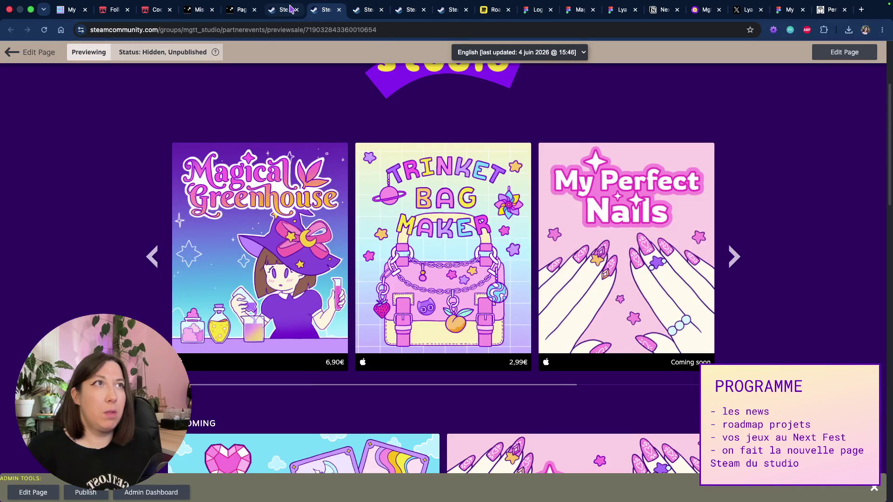
click(291, 9)
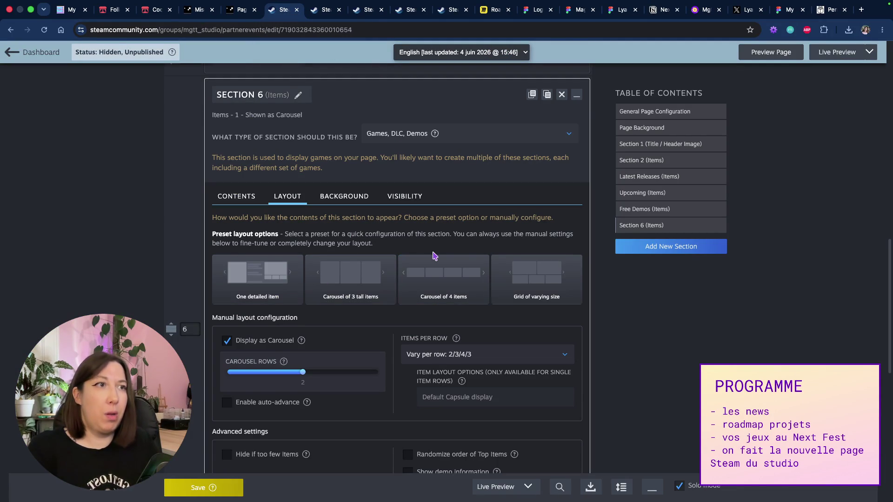
- Delete the new games Section 6, save the page, and check the sale preview
scroll(462, 253, up, 5)
click(562, 244)
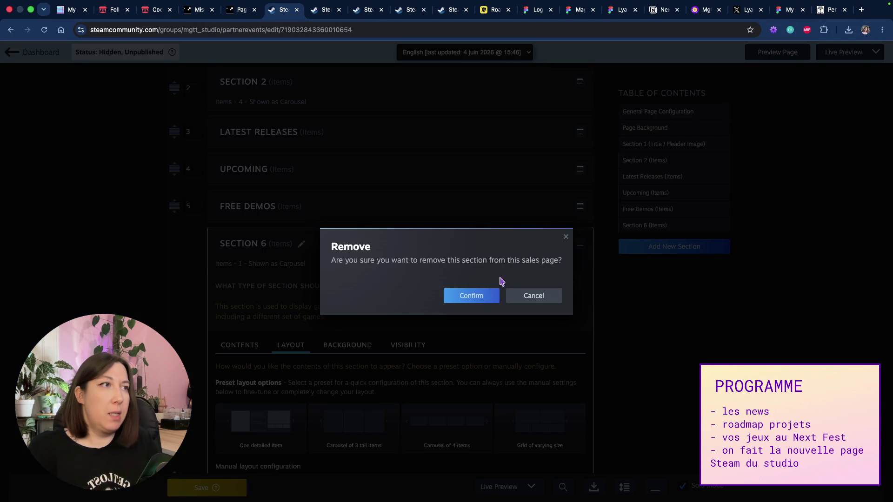
click(474, 294)
click(216, 430)
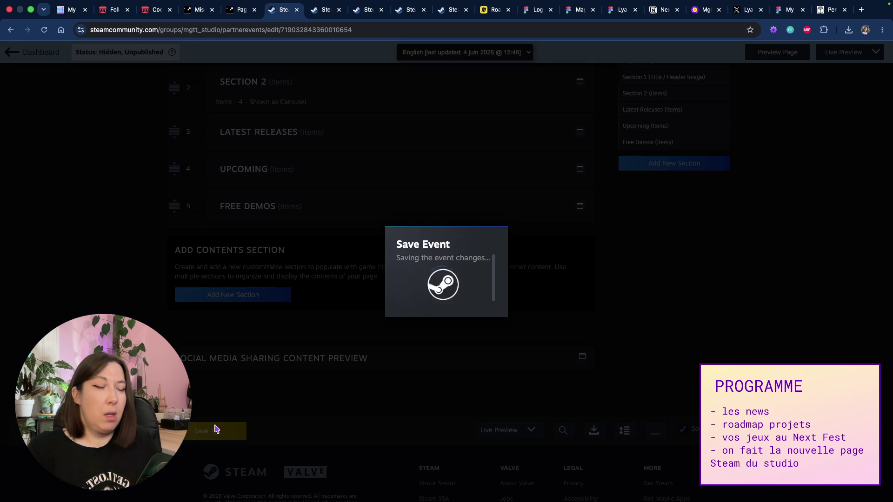
scroll(321, 222, up, 3)
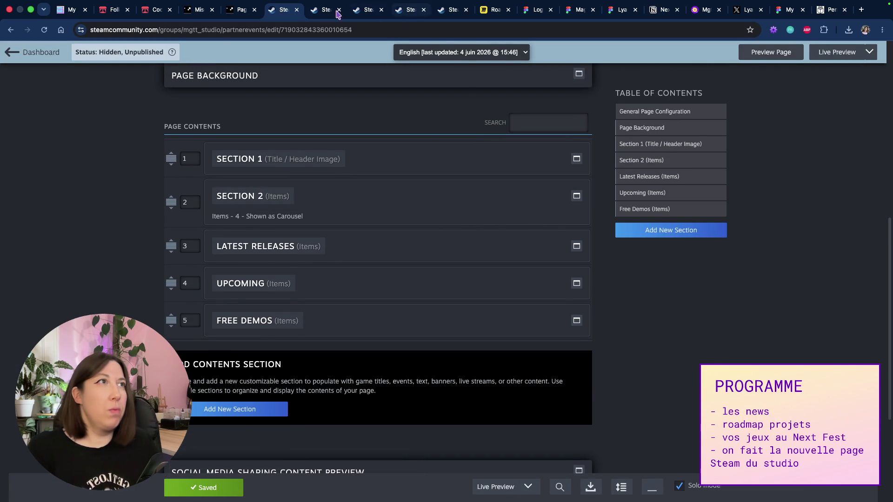
key(ctrl+Tab)
scroll(328, 209, down, 5)
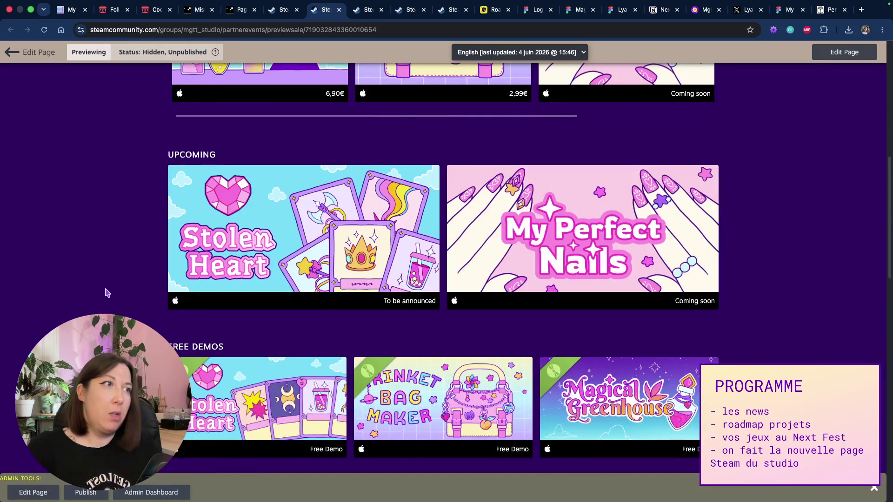
scroll(99, 283, up, 3)
scroll(99, 283, up, 3)
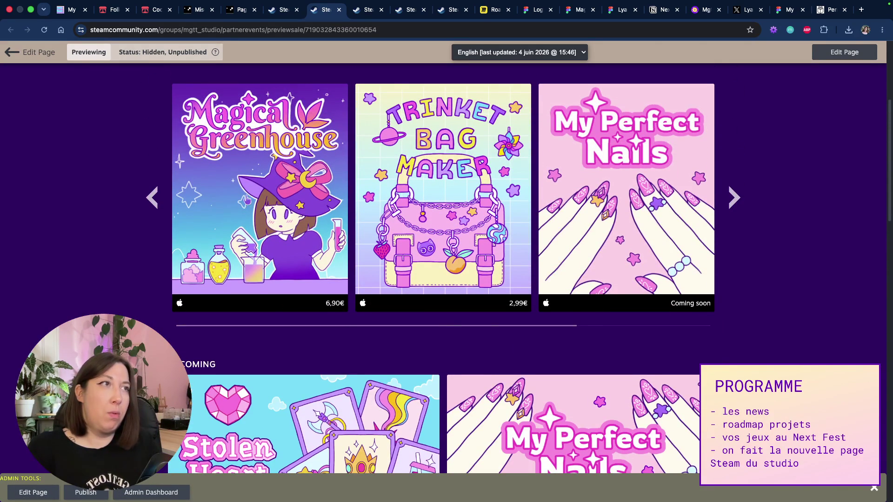
mouse_move(587, 214)
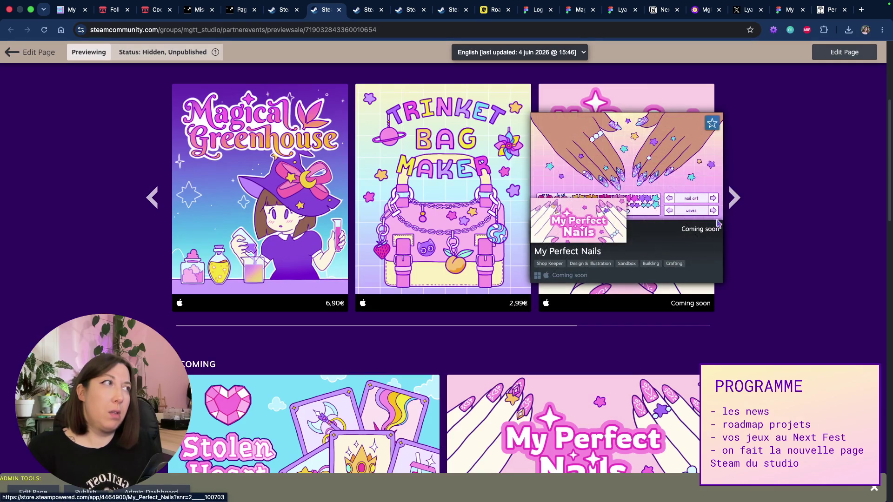
click(735, 197)
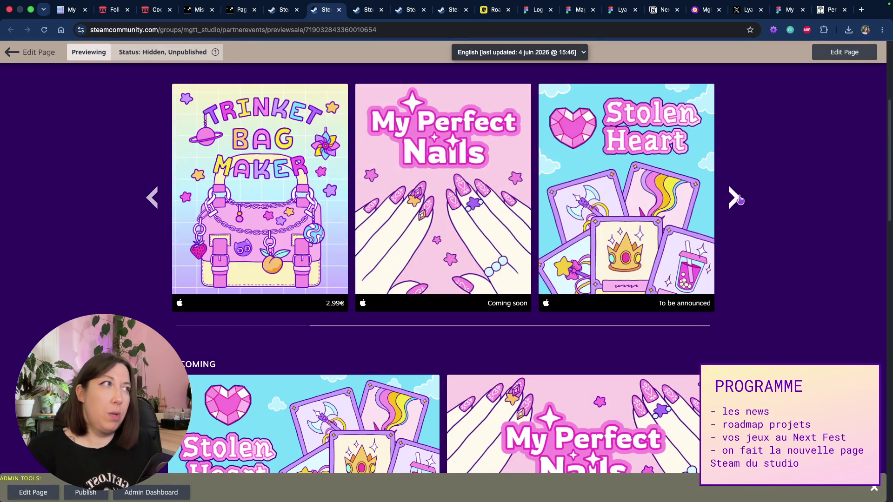
click(734, 198)
click(735, 197)
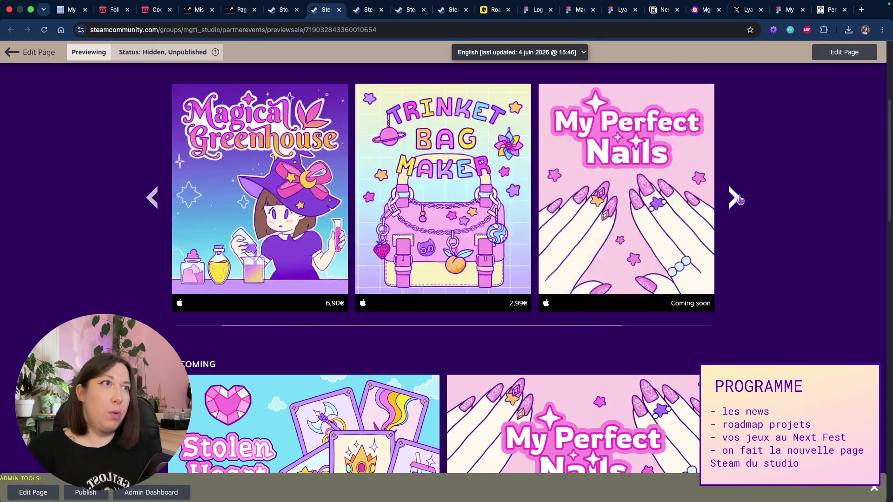
click(737, 198)
click(737, 199)
click(737, 198)
click(737, 198)
click(737, 198)
click(737, 198)
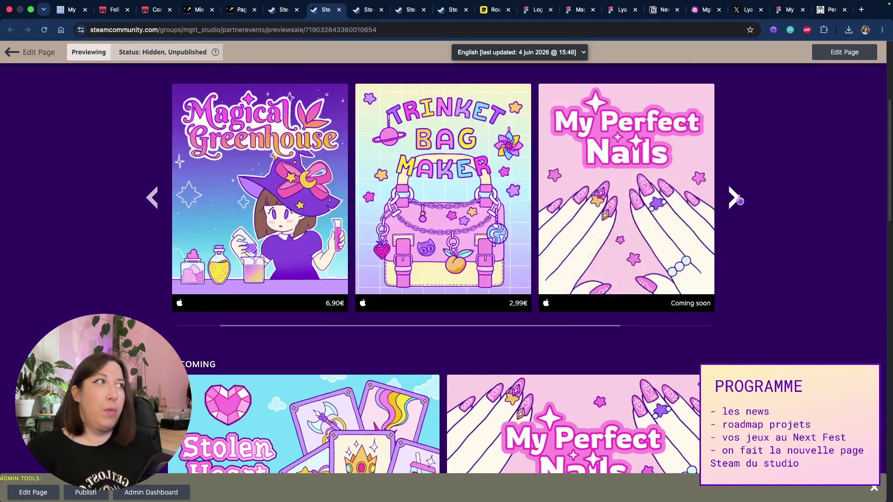
click(738, 199)
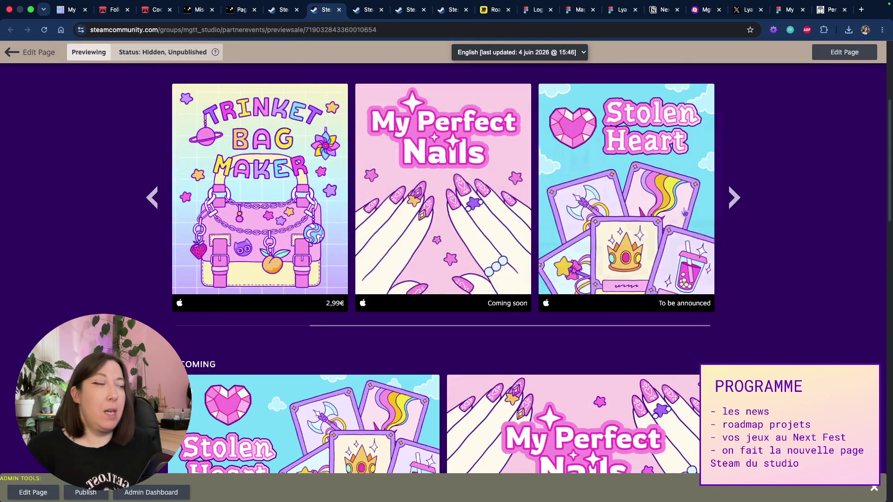
scroll(801, 211, down, 3)
scroll(801, 211, down, 1)
scroll(801, 211, down, 2)
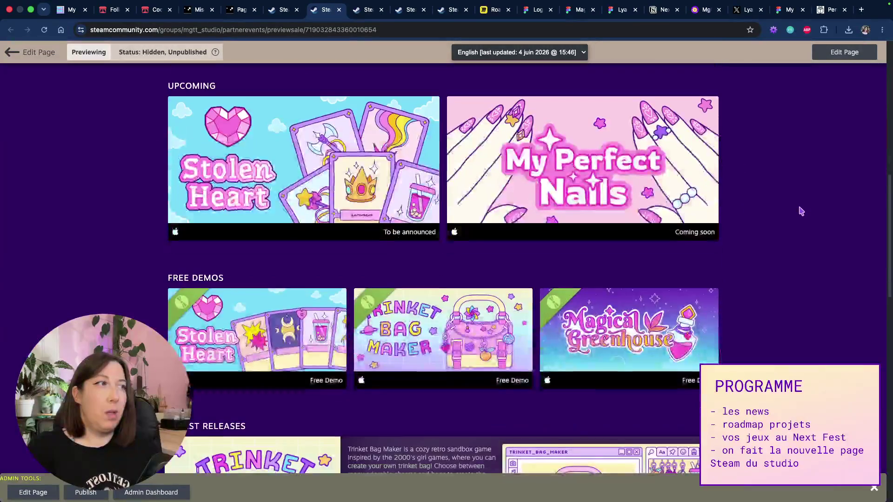
scroll(801, 211, down, 2)
scroll(801, 211, down, 4)
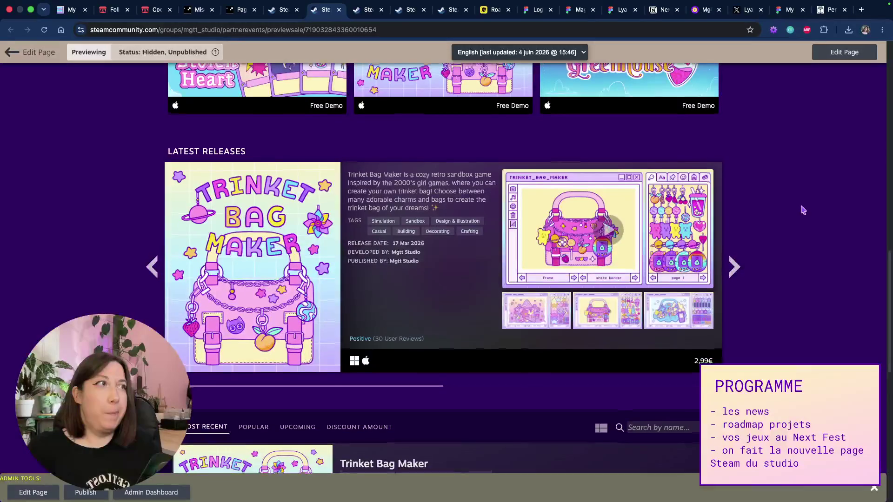
scroll(802, 210, up, 1)
scroll(801, 210, up, 1)
scroll(802, 210, up, 3)
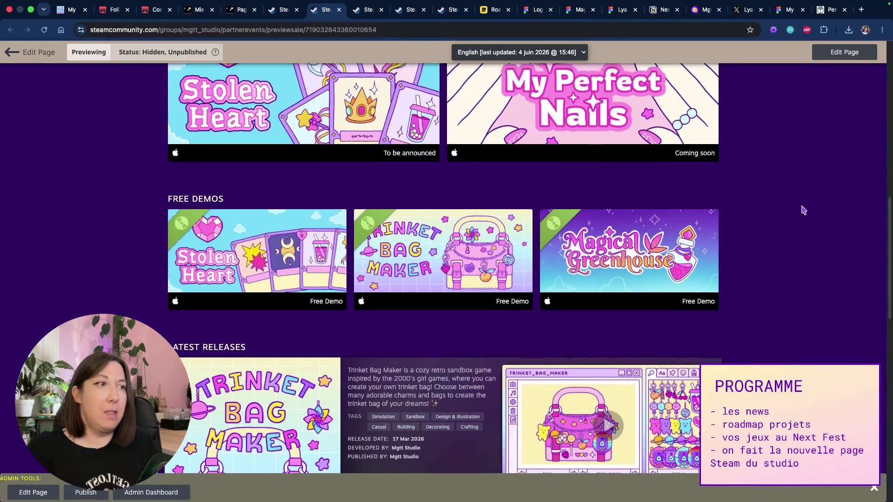
scroll(804, 210, up, 5)
scroll(805, 209, up, 1)
scroll(804, 209, down, 3)
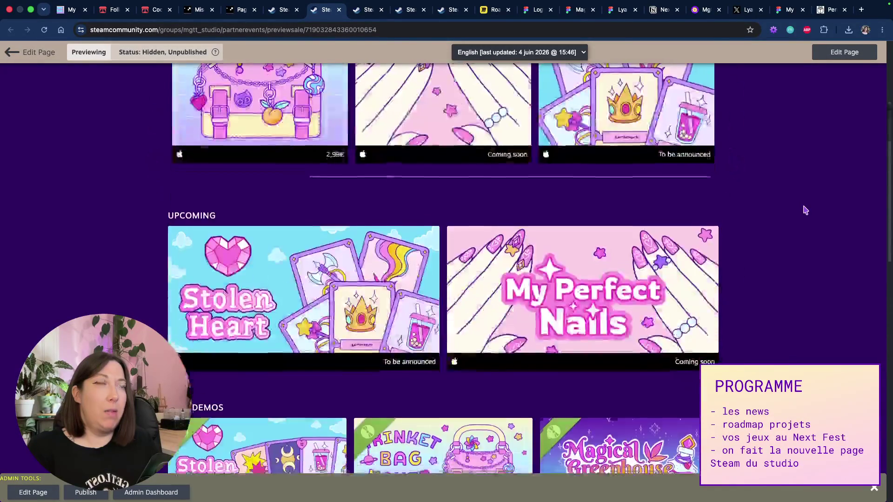
scroll(804, 209, up, 3)
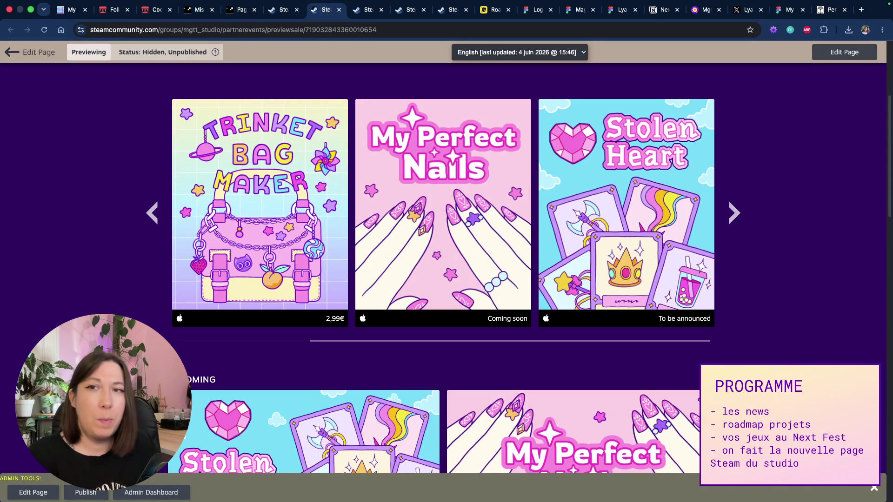
click(861, 9)
- Search Google for 'couleur complementaires', view the colour-wheel image, then close the tab
text(couleur complementaires)
key(Return)
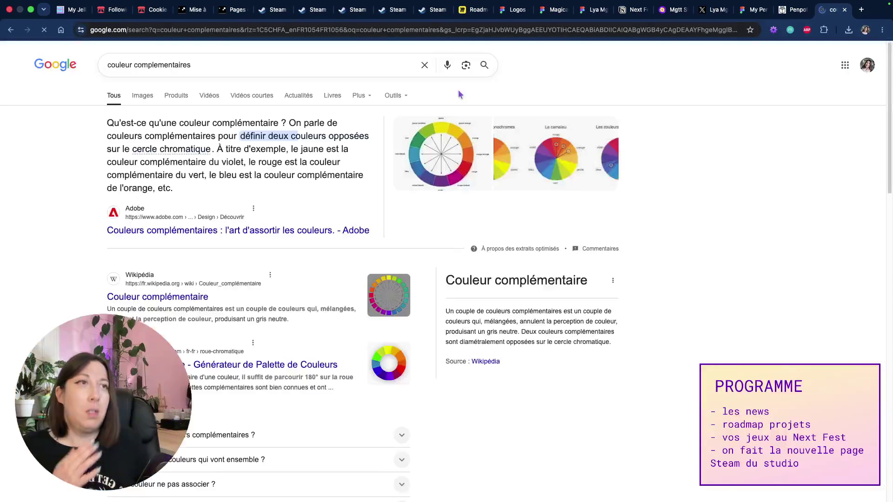
click(442, 154)
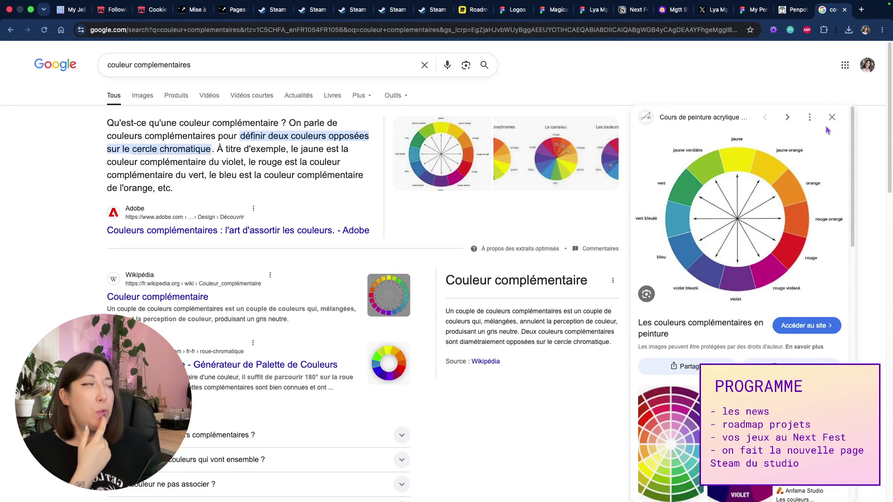
click(844, 10)
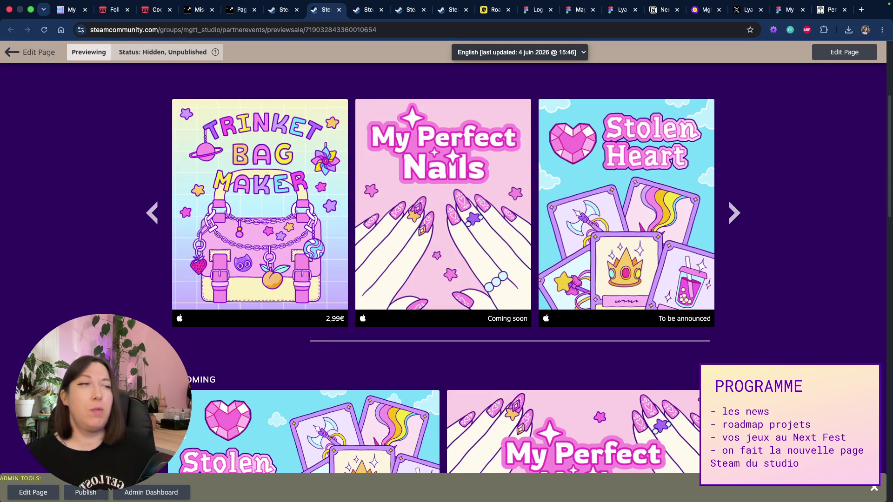
- Advance the Latest Releases carousel on the preview by two games
mouse_move(433, 315)
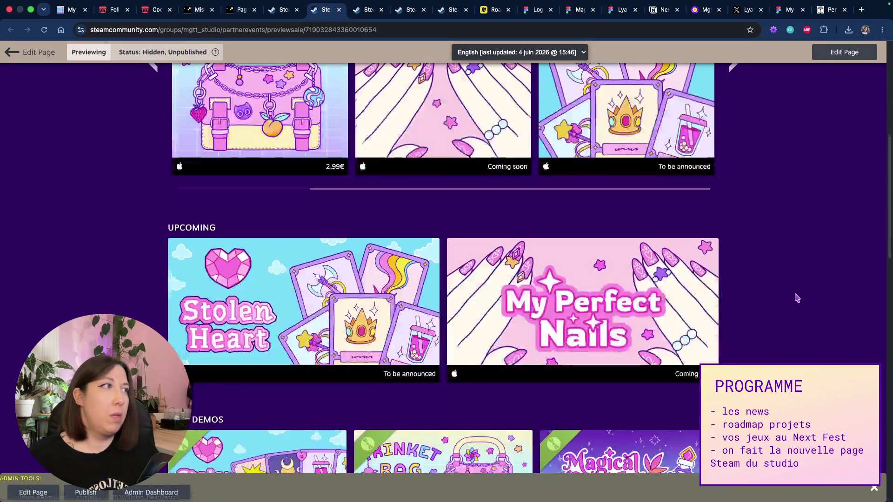
scroll(798, 298, down, 3)
scroll(797, 299, down, 3)
scroll(798, 298, down, 3)
scroll(797, 299, down, 3)
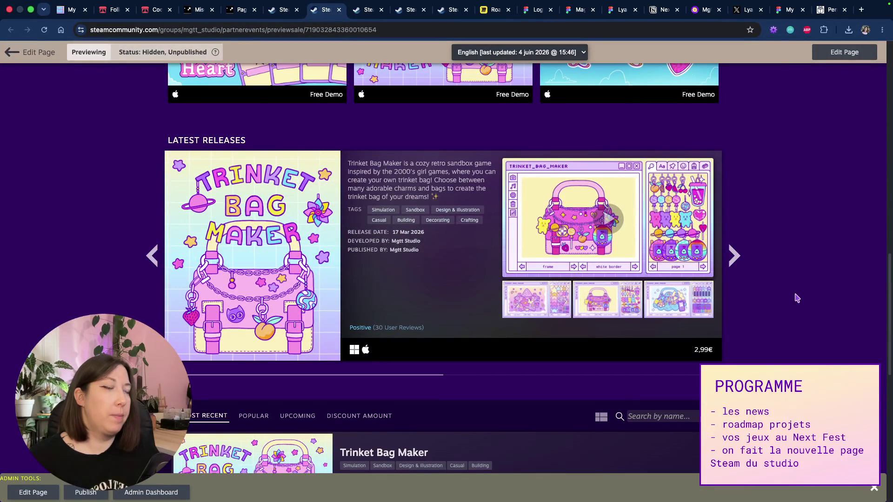
click(754, 274)
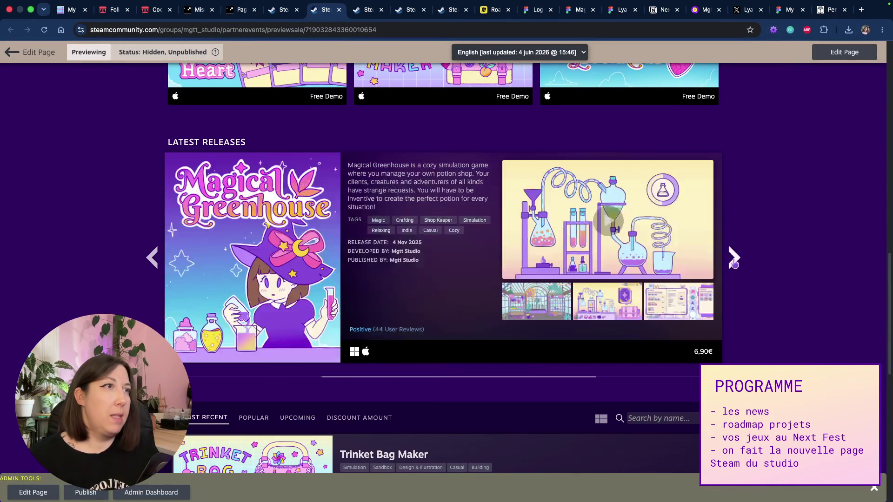
click(754, 272)
- Advance the top game carousel by one title, then go back to the editor
scroll(768, 276, up, 2)
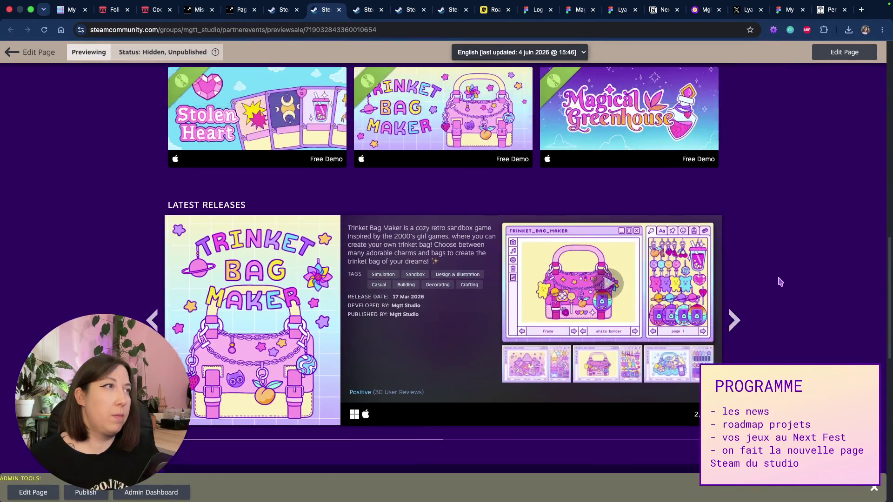
scroll(779, 279, up, 6)
scroll(780, 279, up, 3)
scroll(783, 282, up, 2)
scroll(783, 283, up, 2)
scroll(782, 280, up, 3)
scroll(782, 281, down, 5)
click(735, 236)
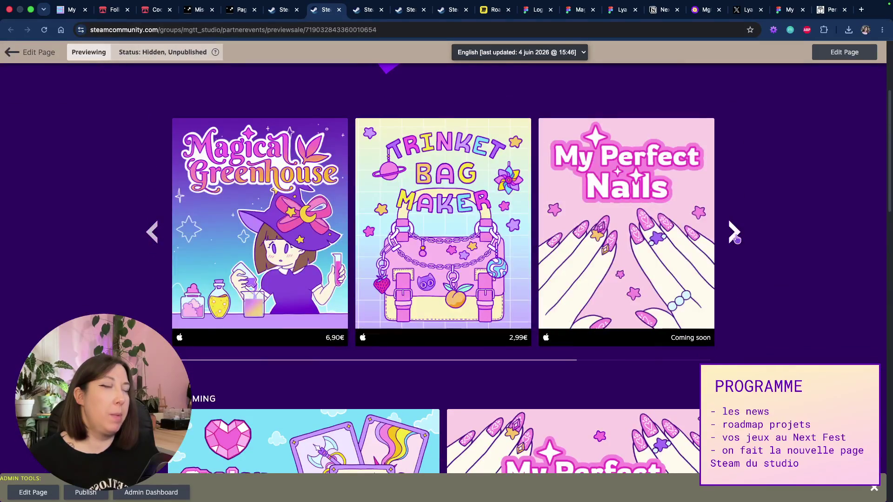
click(285, 24)
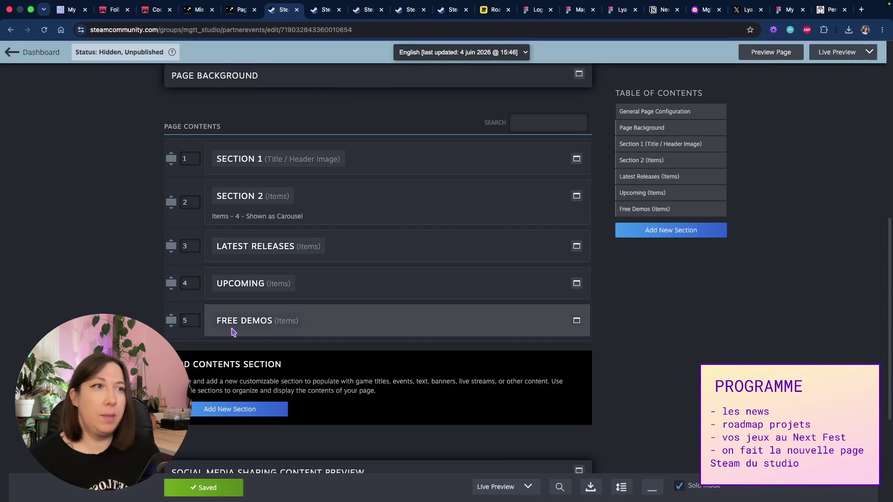
- Keep the carousel section second, above Latest Releases, and save the page
drag(168, 245, 170, 197)
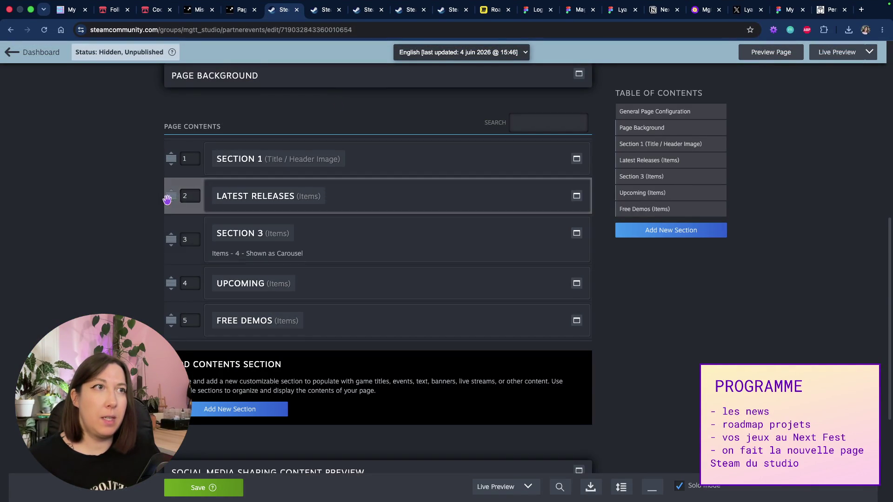
drag(171, 239, 171, 201)
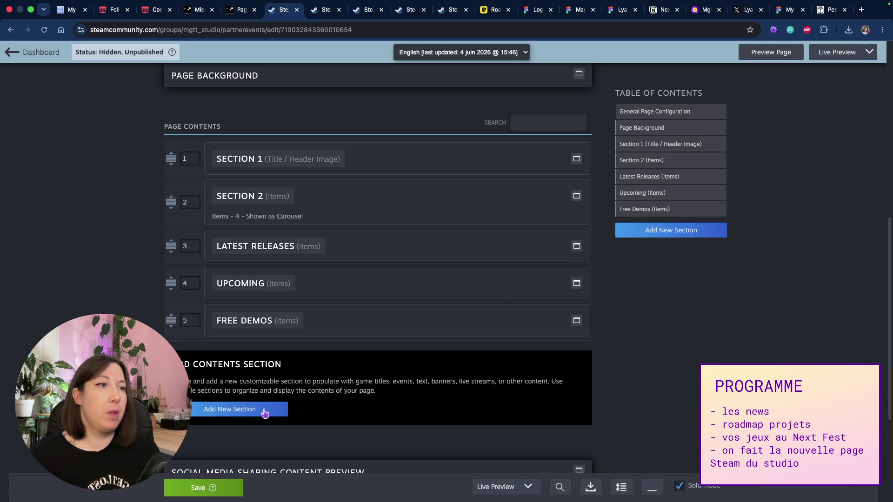
click(194, 488)
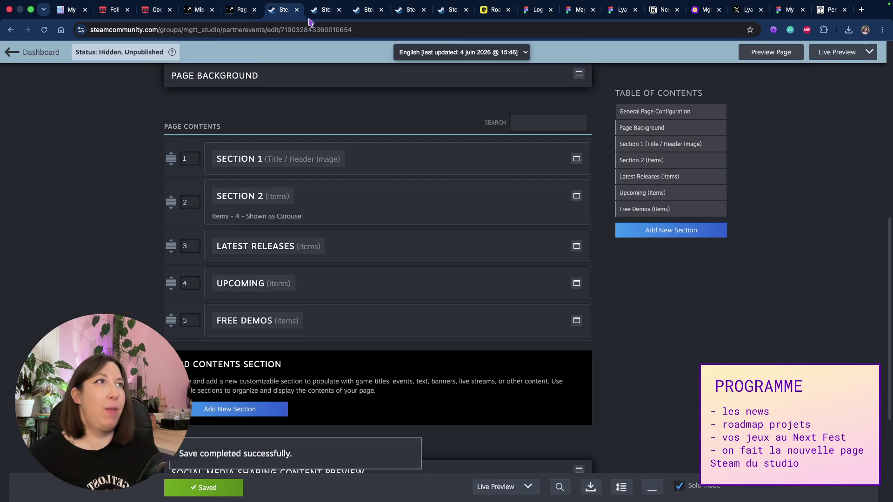
click(319, 11)
- Review the preview, then expand Section 2's settings in the editor
scroll(673, 189, up, 3)
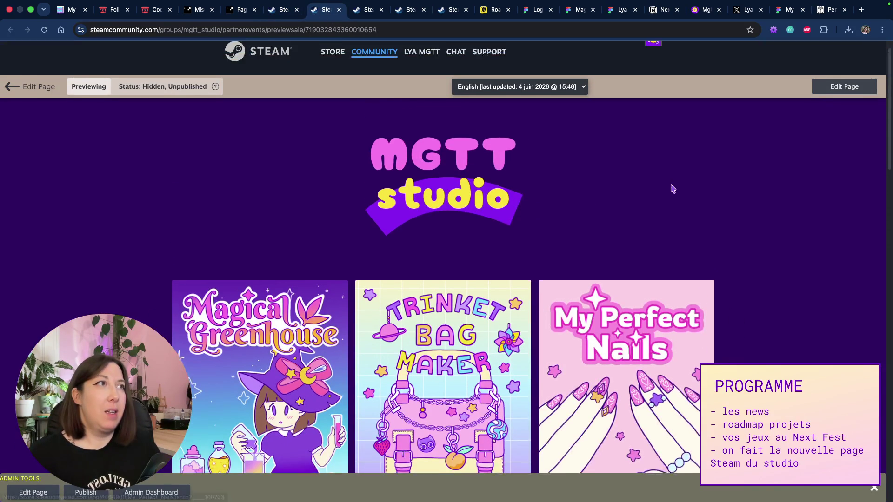
scroll(679, 193, down, 2)
scroll(816, 193, down, 2)
scroll(777, 198, down, 4)
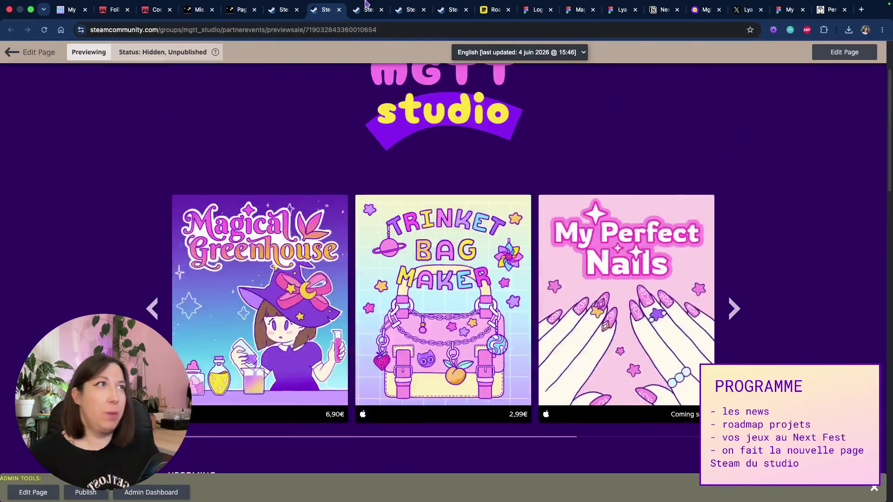
click(286, 9)
click(351, 200)
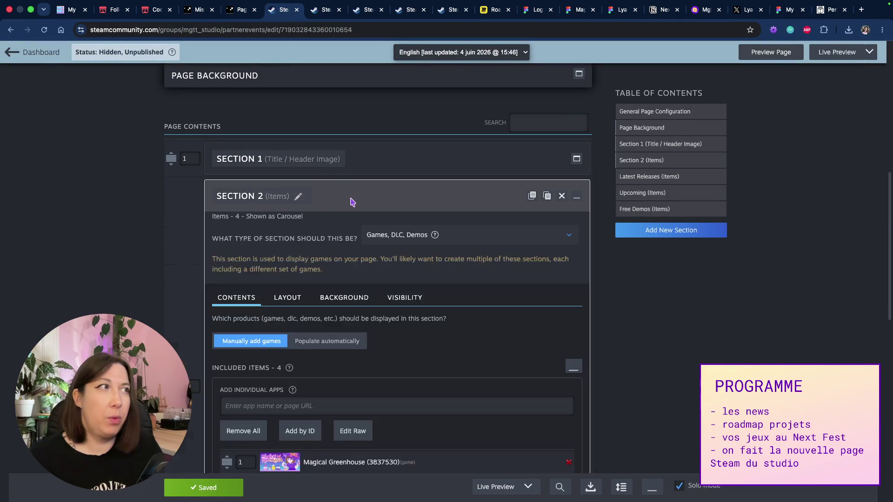
- Enable auto-advance in Section 2's carousel layout, save, and reload the preview
click(291, 300)
scroll(404, 270, down, 2)
scroll(405, 270, down, 3)
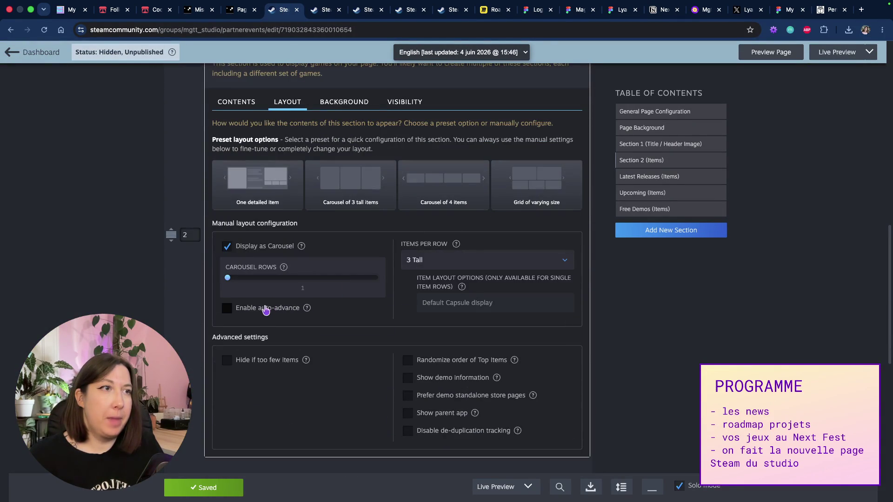
mouse_move(308, 312)
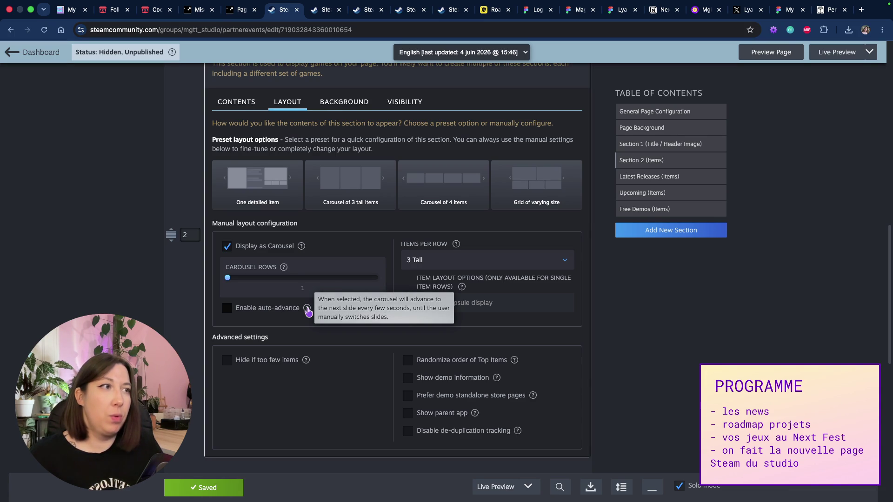
click(275, 312)
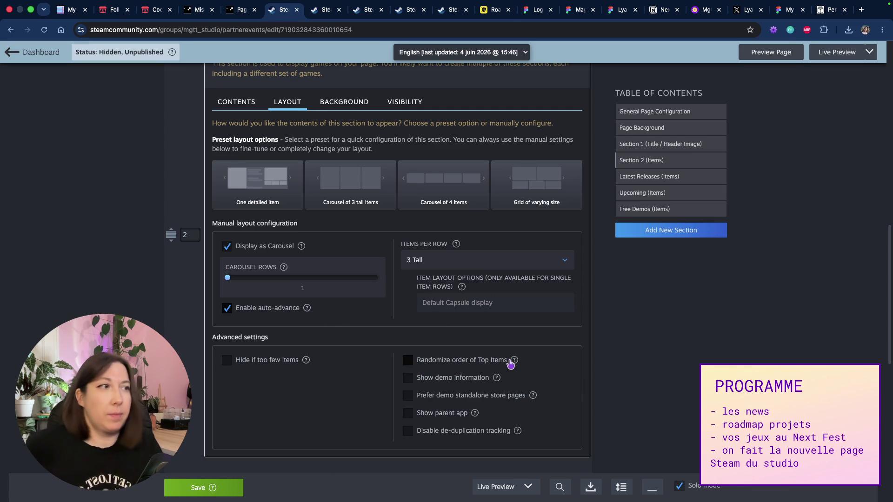
mouse_move(515, 363)
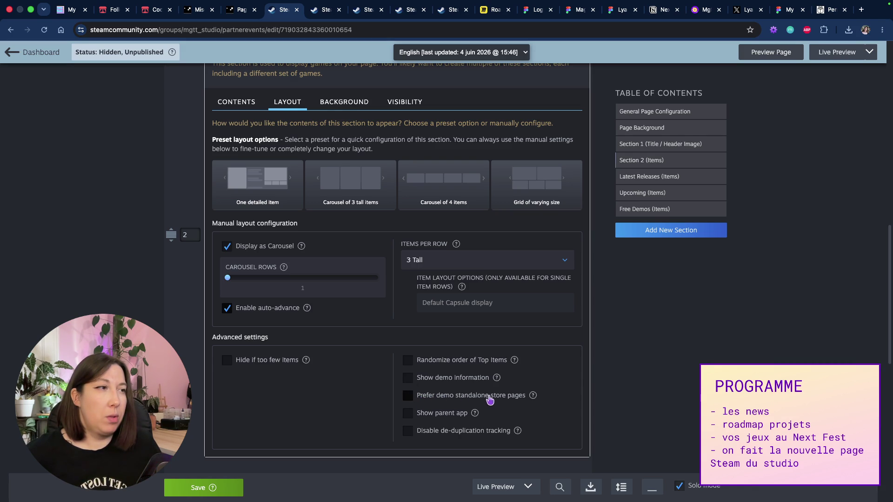
mouse_move(533, 397)
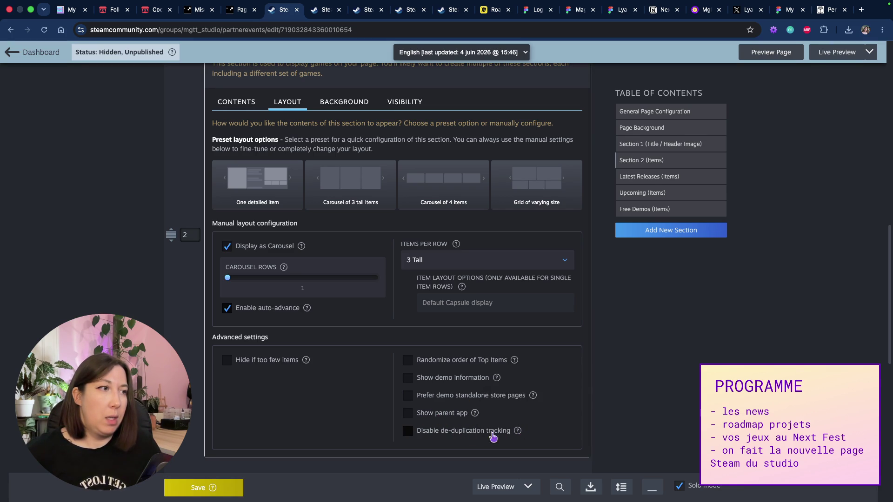
mouse_move(519, 435)
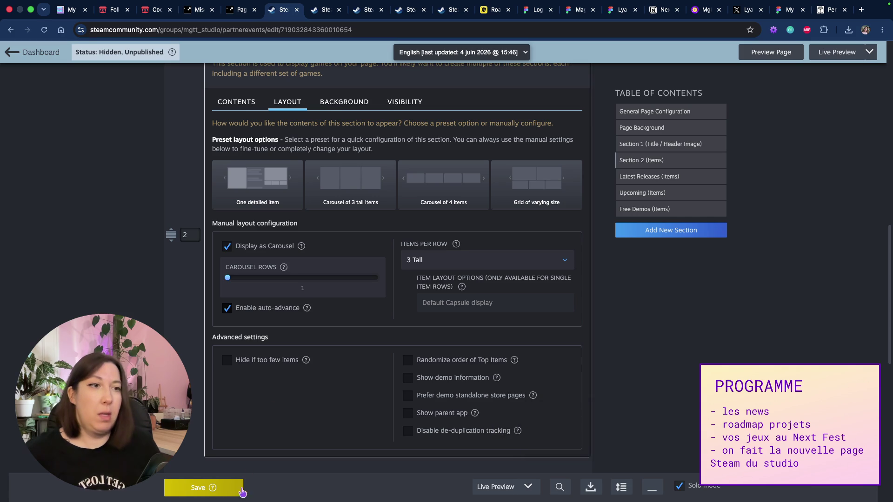
scroll(424, 389, down, 4)
scroll(421, 391, up, 6)
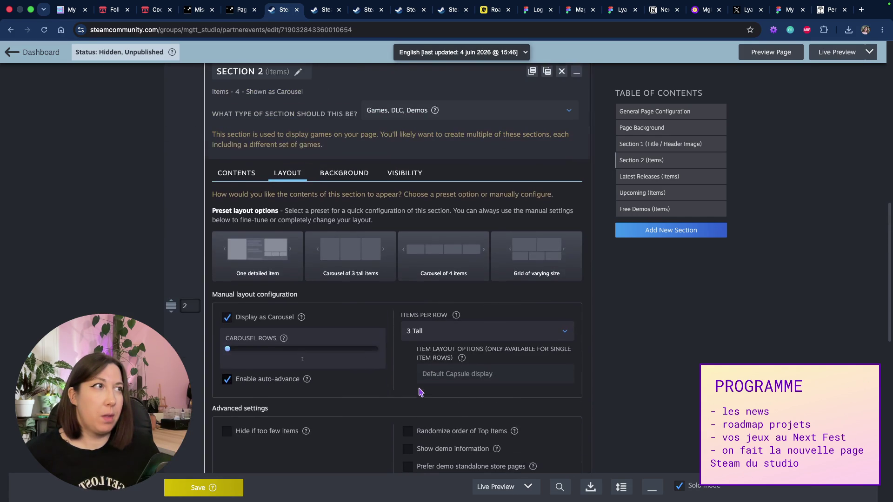
click(219, 488)
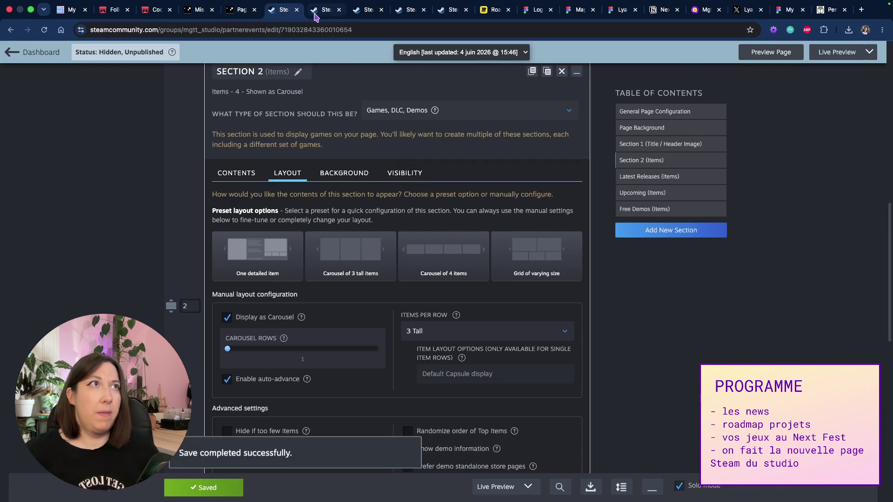
click(314, 16)
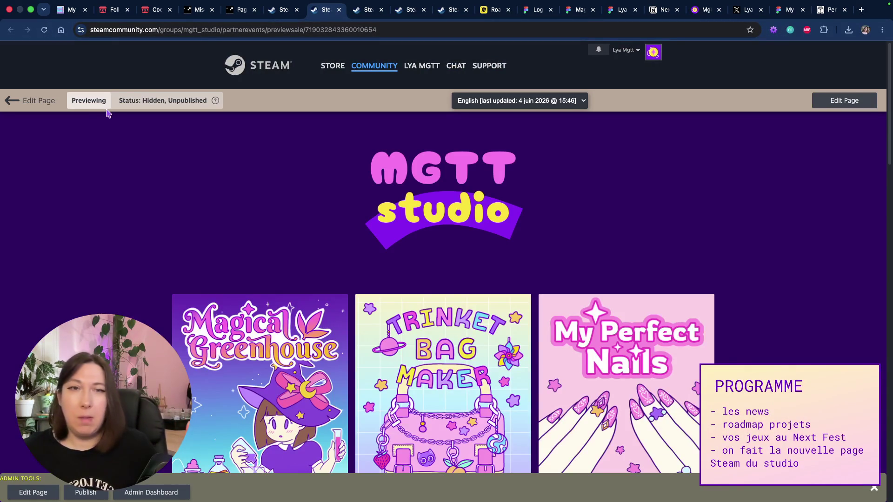
scroll(105, 123, down, 1)
scroll(98, 172, down, 3)
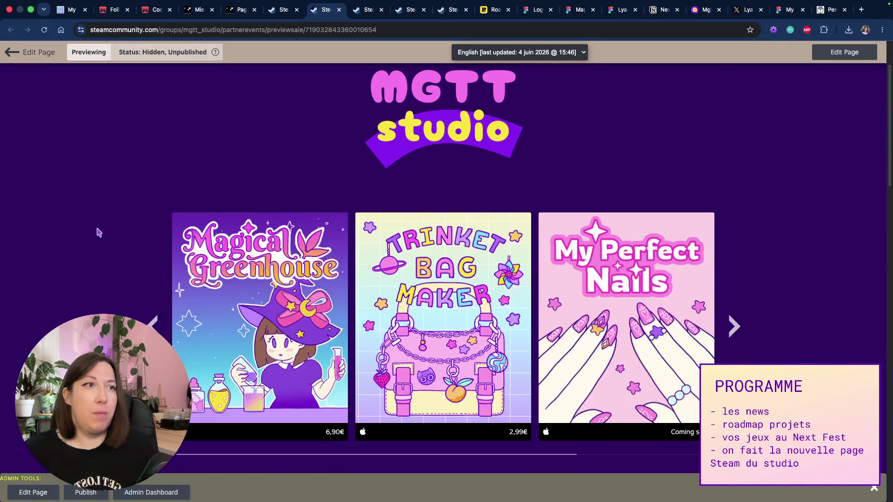
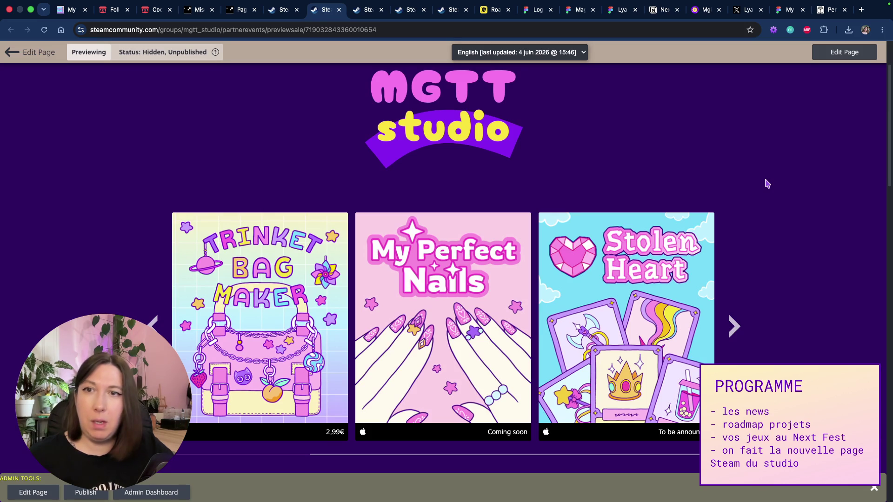
- Cycle the preview's Latest Releases back to Trinket Bag Maker, then bring up the Cookiecrayon developer page
scroll(768, 183, down, 10)
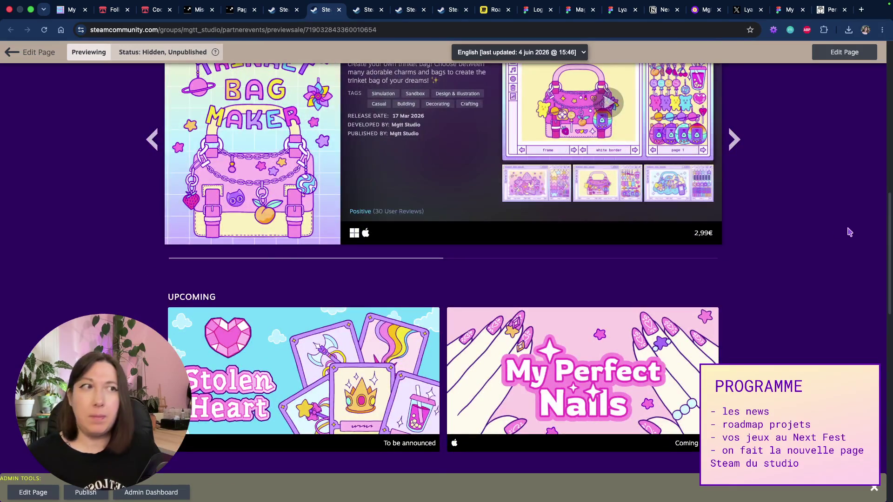
scroll(810, 218, up, 4)
click(735, 321)
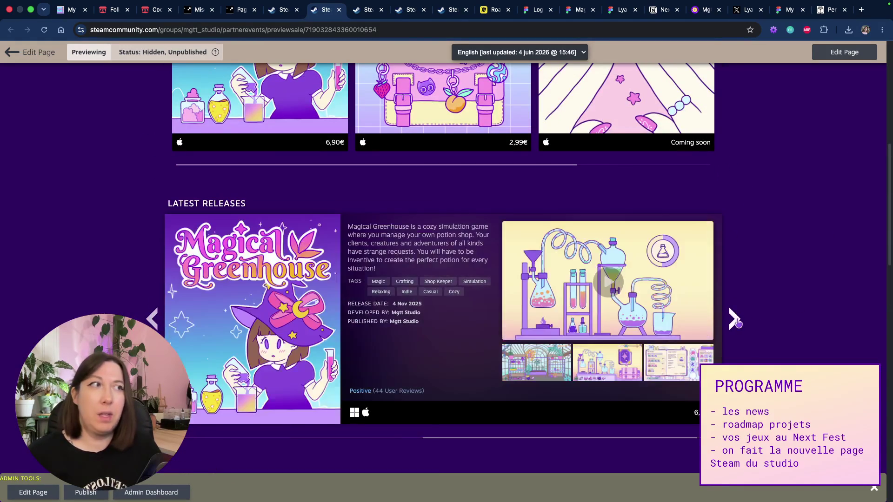
click(735, 320)
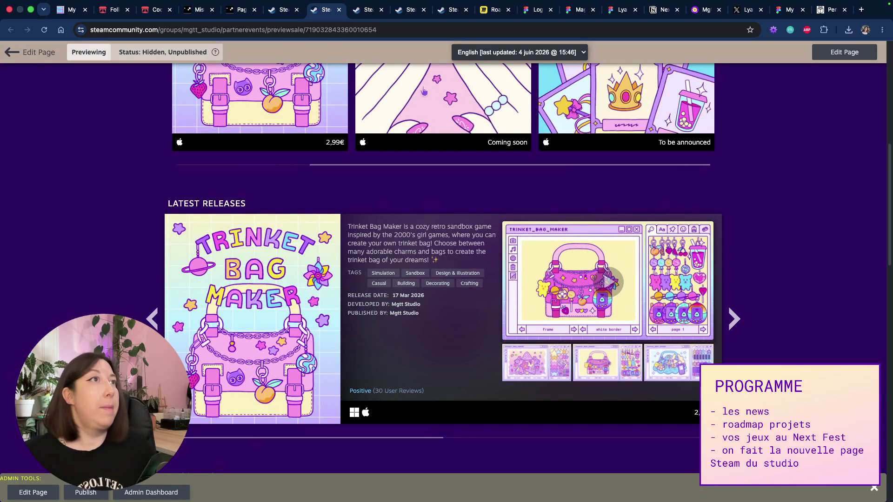
click(367, 10)
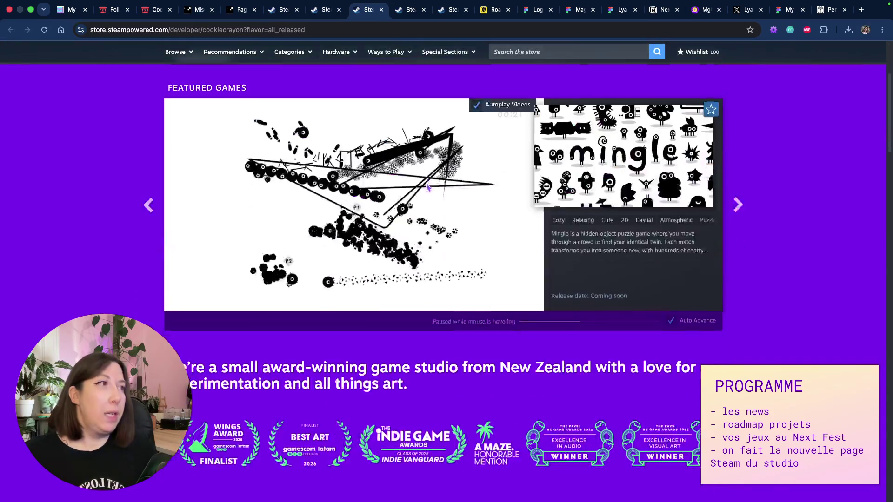
- Scroll to the Cookiecrayon Screenshots section and step forward through its screenshot carousel
scroll(428, 187, down, 4)
scroll(428, 187, down, 4)
scroll(428, 187, down, 3)
scroll(428, 188, down, 5)
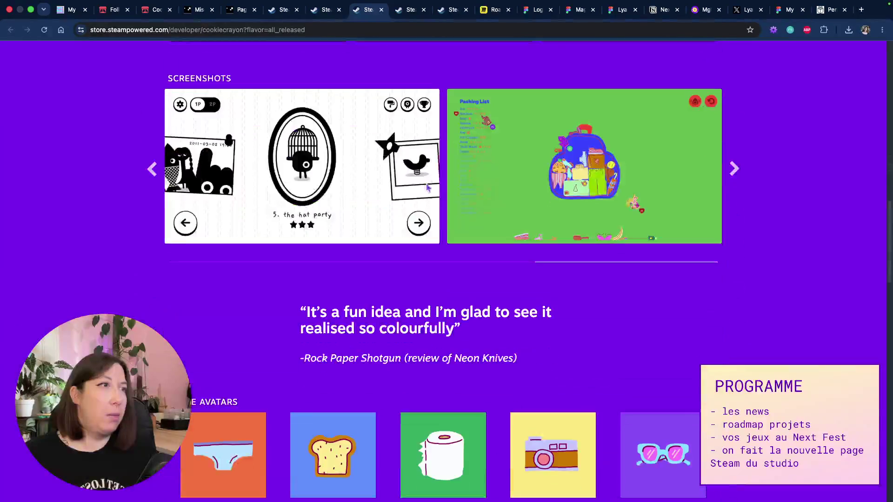
scroll(734, 222, up, 1)
click(735, 222)
click(735, 223)
click(735, 223)
click(734, 223)
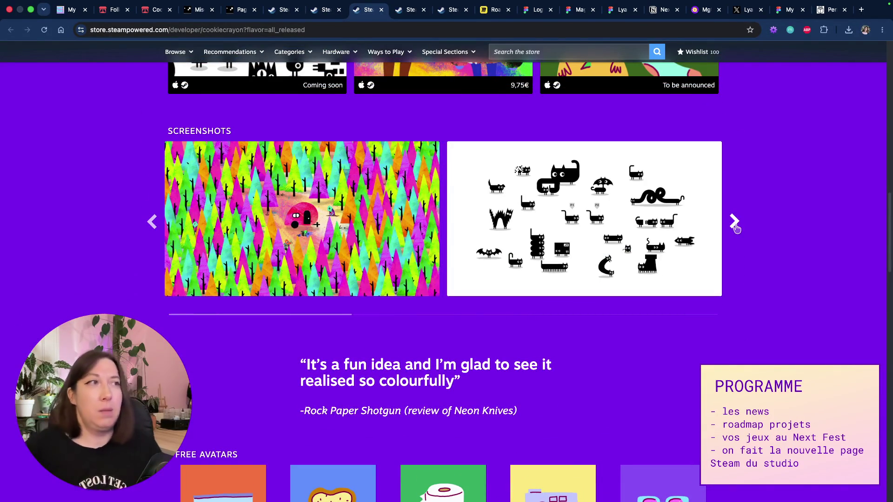
click(735, 222)
- Cycle the screenshot carousel back around, then return to the MGTT studio sale page editor
click(735, 225)
click(735, 225)
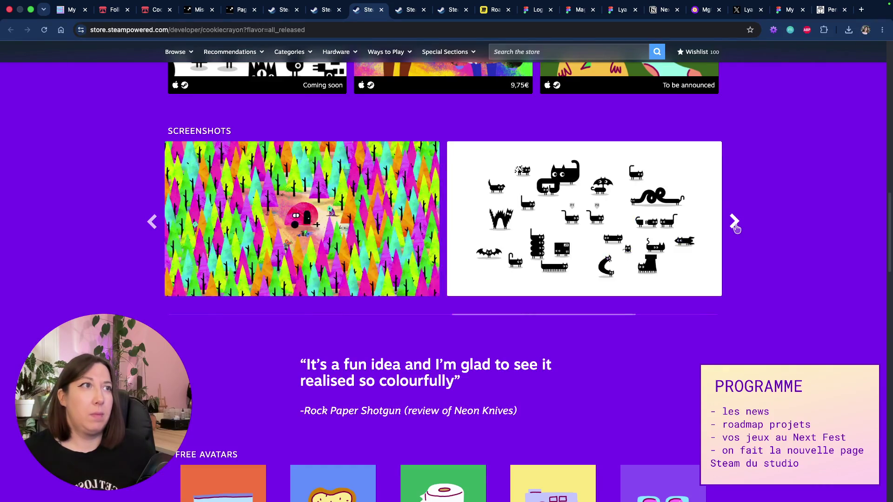
click(735, 224)
click(735, 225)
click(735, 224)
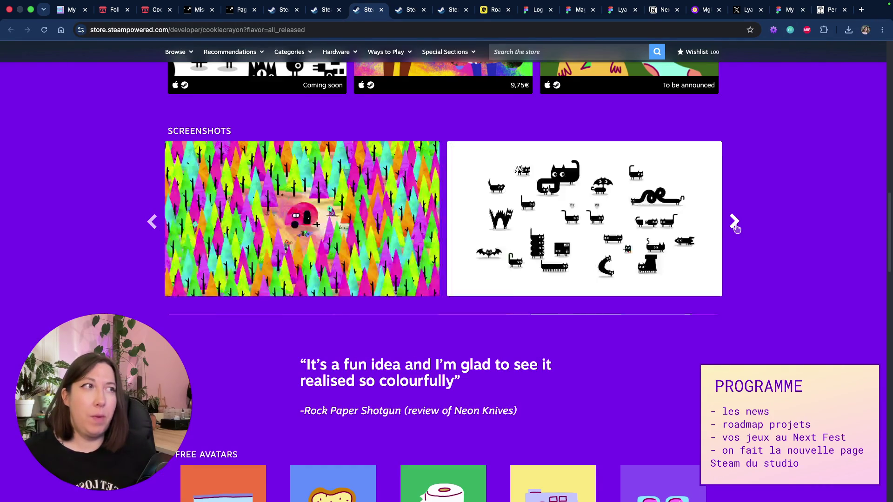
click(280, 12)
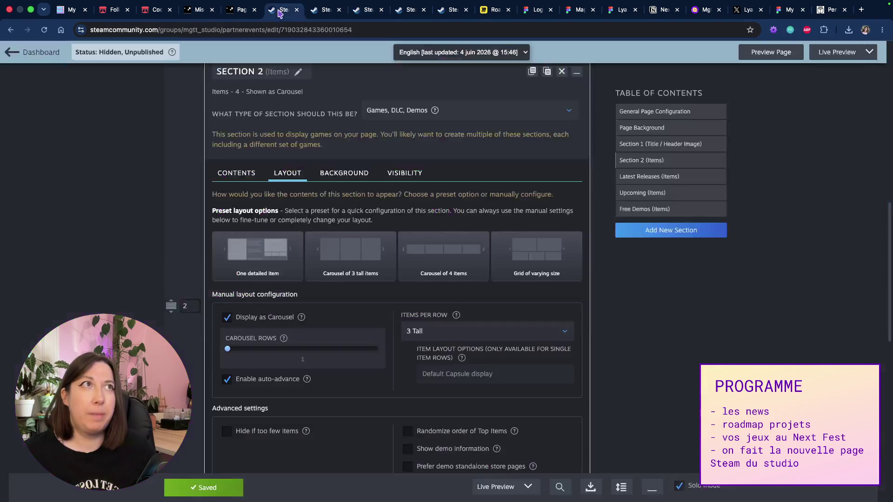
- Switch to the MGTT studio page preview, step its top carousel back one game, and scroll through it
click(323, 10)
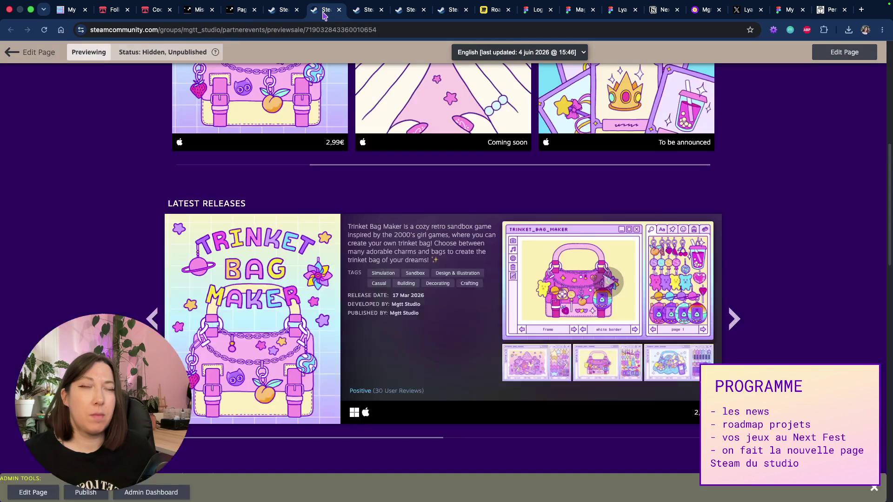
click(253, 174)
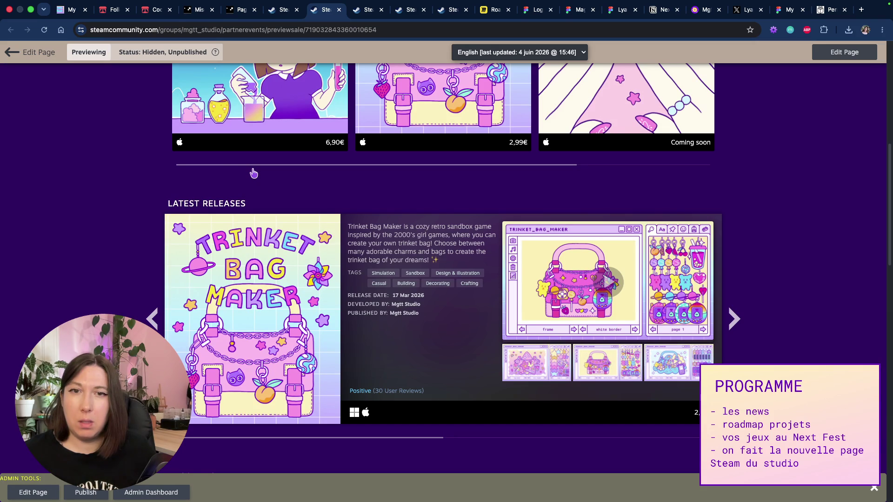
scroll(254, 173, right, 3)
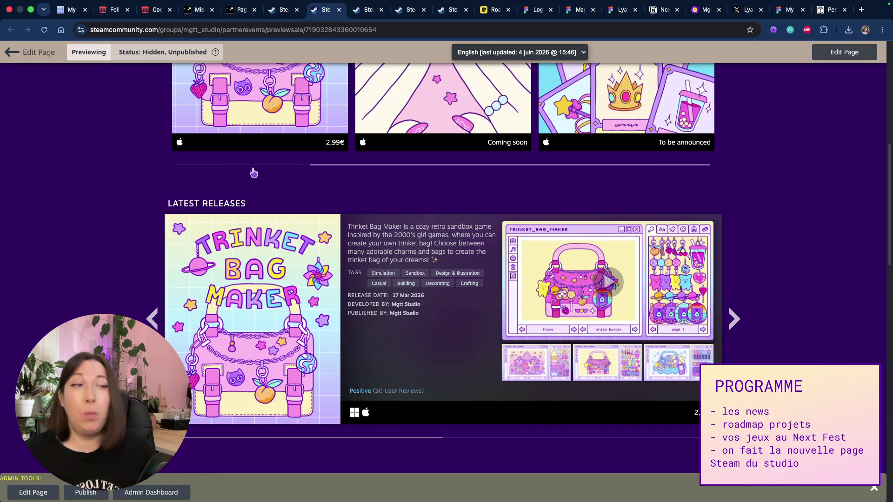
scroll(458, 191, up, 7)
scroll(457, 193, up, 2)
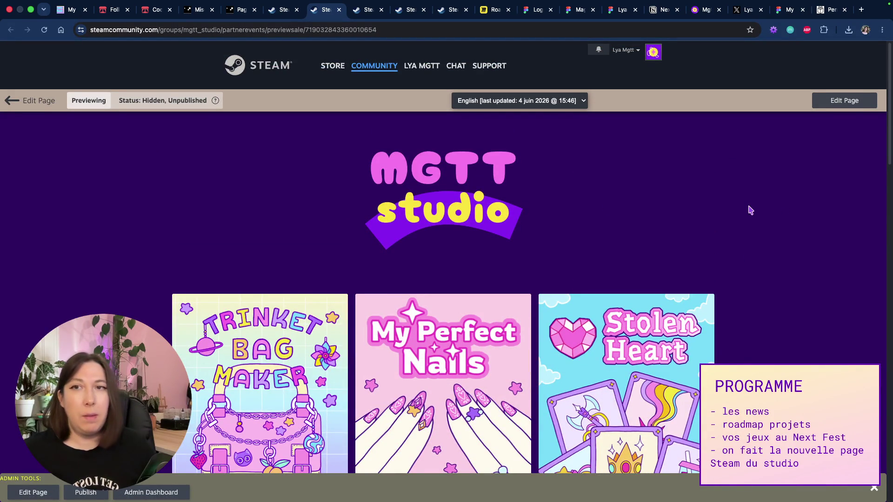
scroll(749, 207, down, 2)
scroll(725, 191, down, 1)
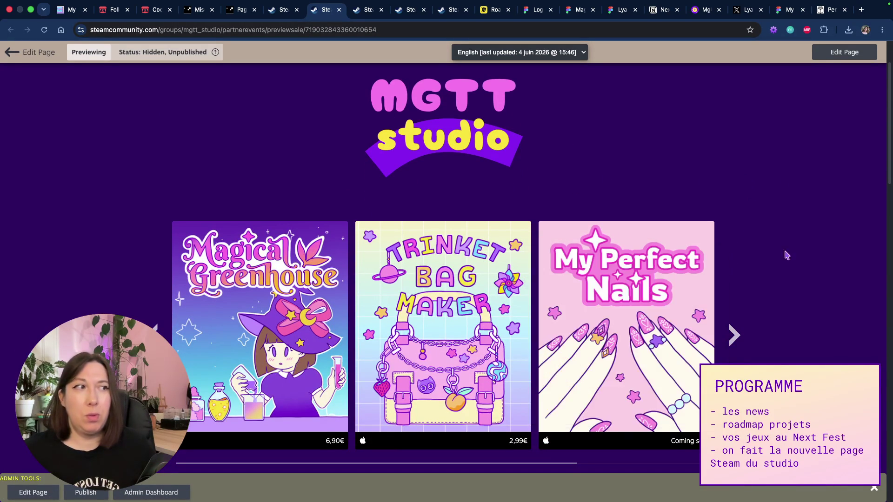
scroll(815, 258, down, 5)
scroll(816, 256, down, 4)
scroll(816, 256, down, 5)
scroll(817, 255, down, 5)
scroll(817, 255, down, 2)
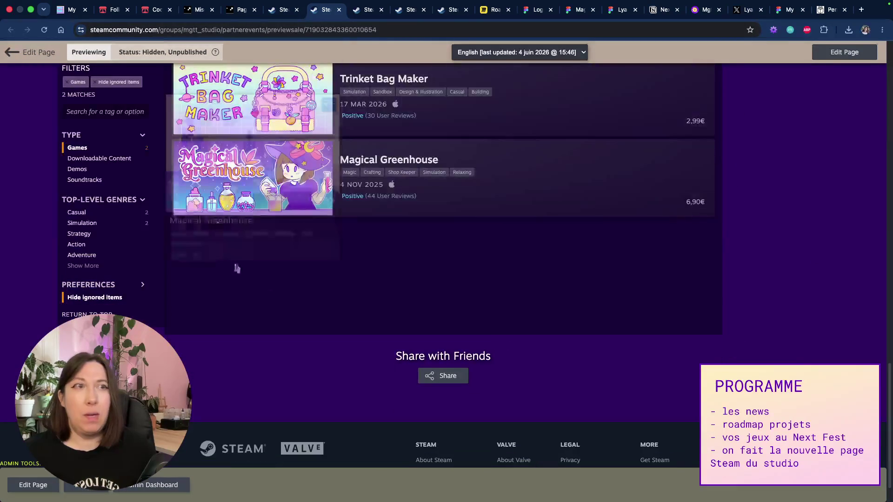
scroll(518, 303, up, 3)
scroll(516, 300, up, 5)
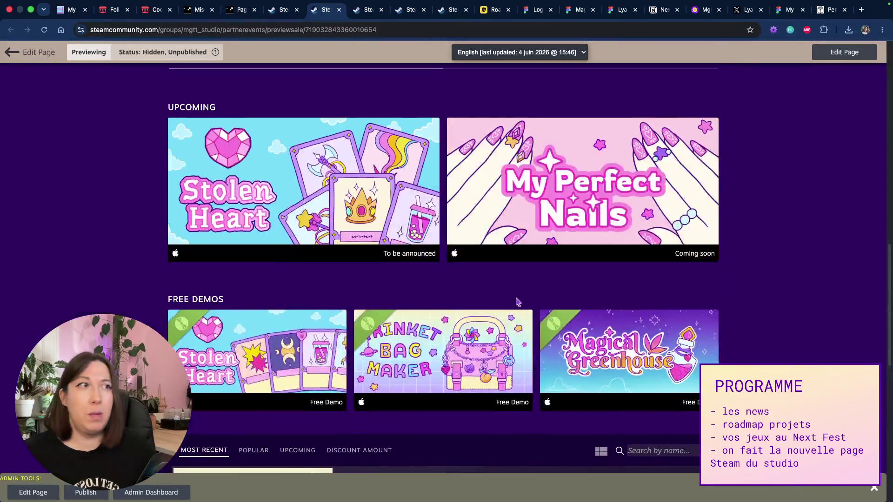
scroll(515, 299, down, 4)
scroll(465, 298, down, 3)
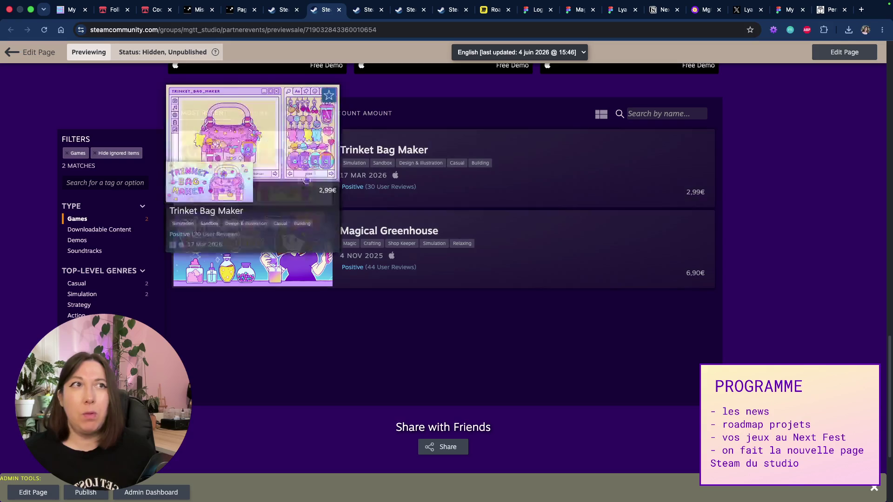
click(247, 119)
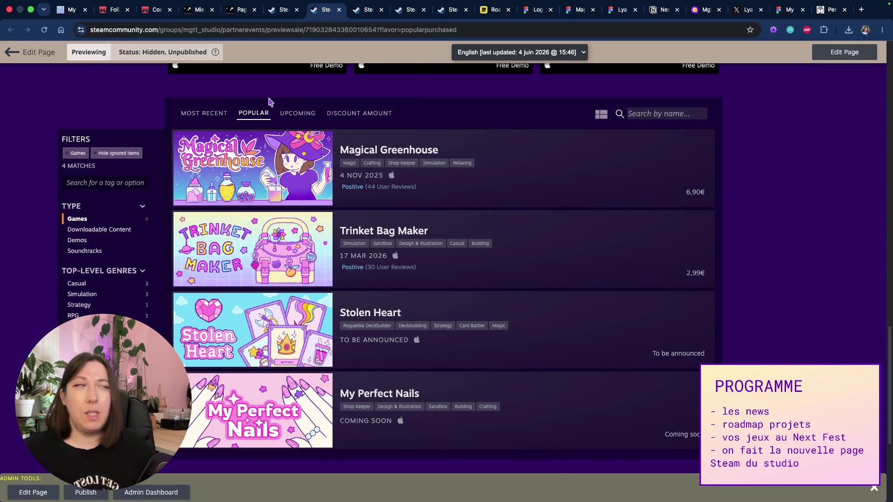
click(214, 114)
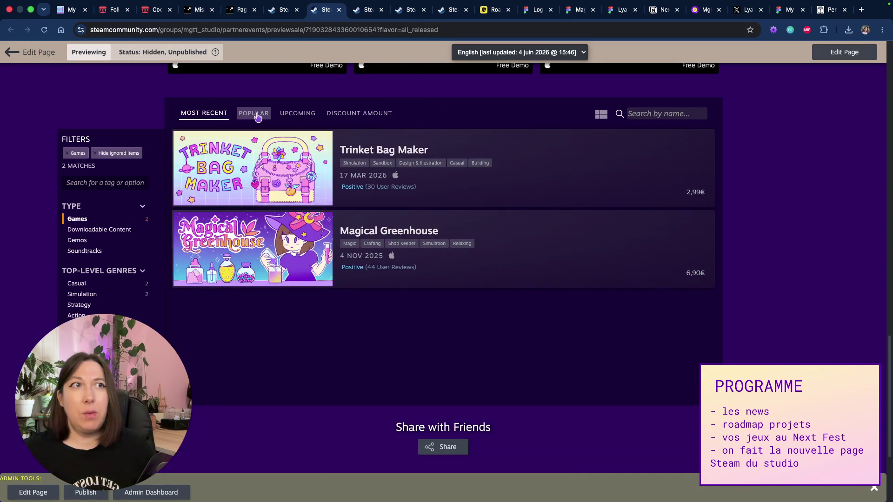
click(253, 113)
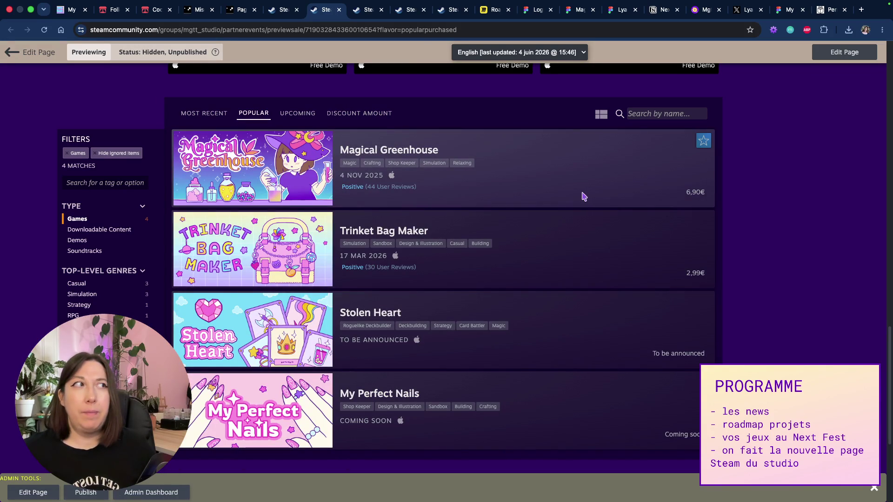
scroll(566, 201, up, 6)
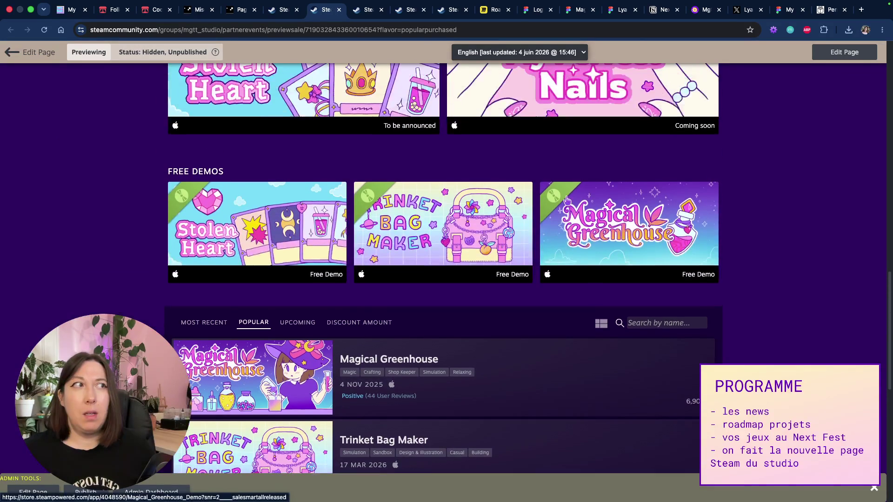
scroll(512, 204, down, 3)
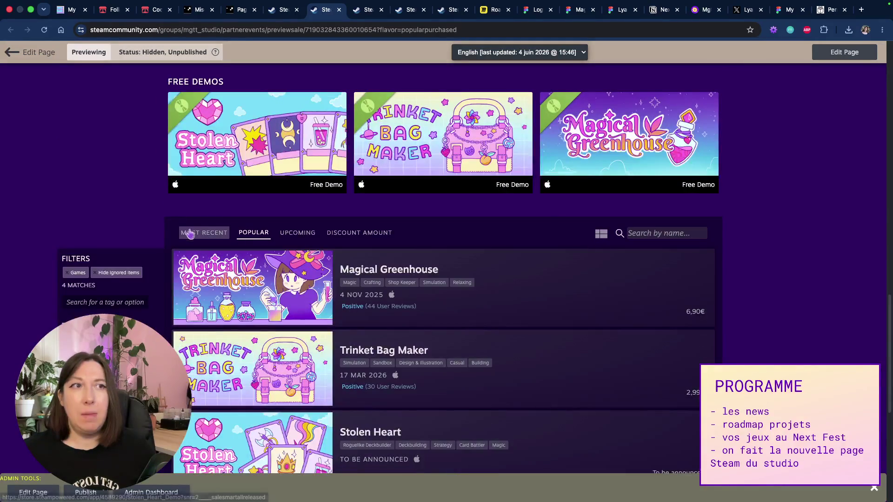
click(204, 232)
scroll(319, 205, down, 2)
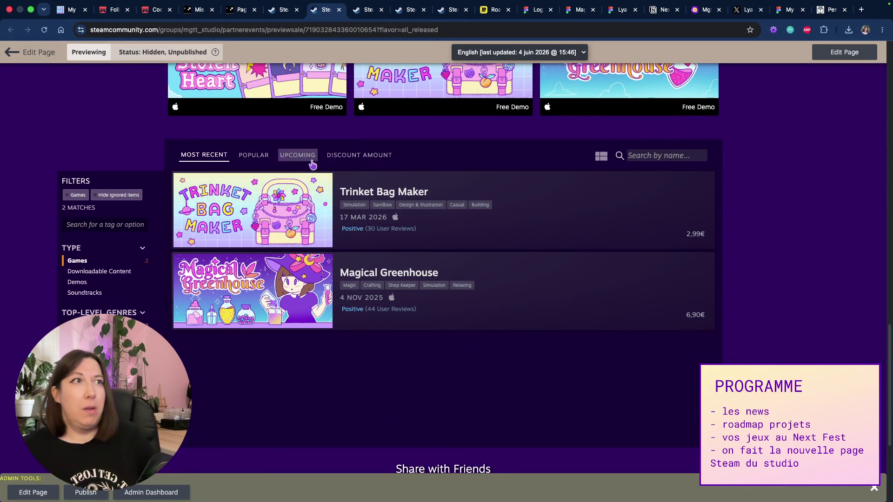
mouse_move(332, 239)
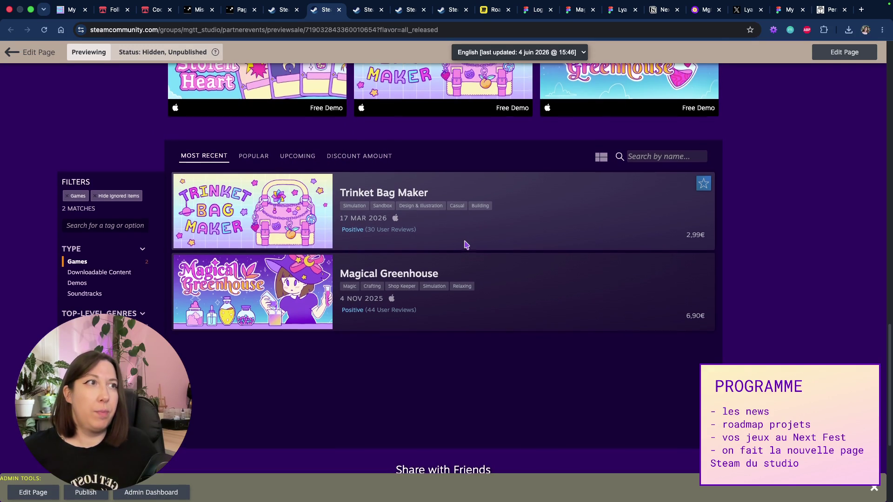
scroll(463, 241, up, 2)
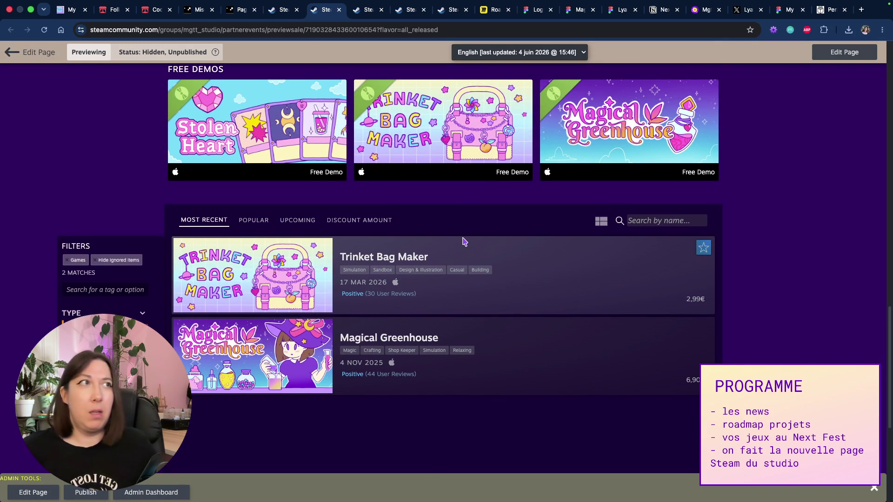
scroll(463, 241, up, 4)
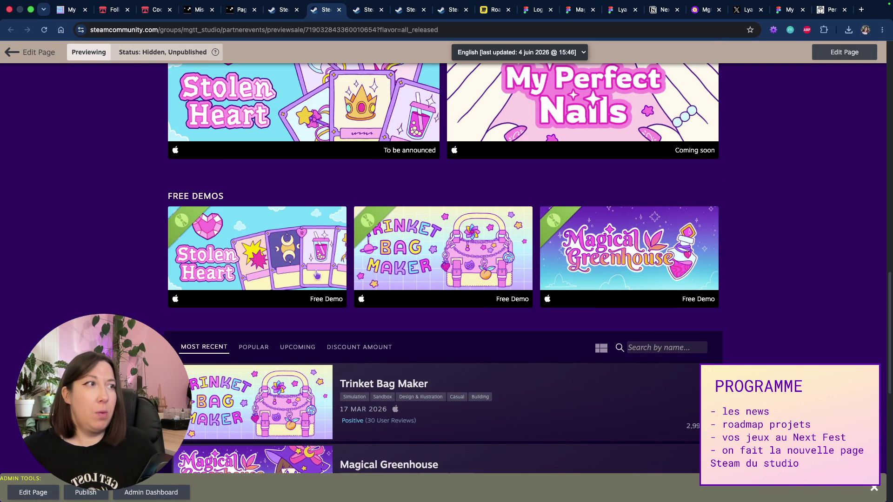
scroll(374, 234, up, 5)
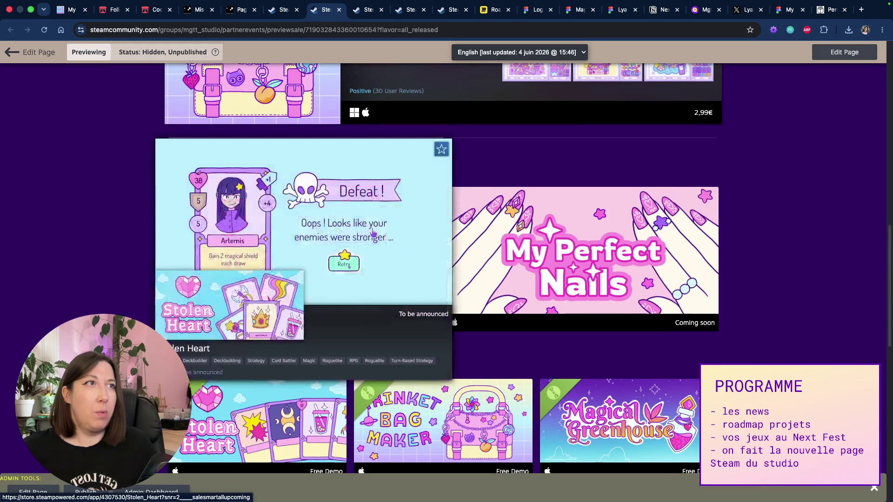
scroll(741, 315, up, 2)
scroll(768, 315, down, 4)
scroll(797, 316, up, 4)
scroll(797, 317, up, 7)
scroll(797, 316, up, 9)
scroll(798, 317, down, 5)
scroll(800, 317, down, 7)
scroll(799, 317, down, 1)
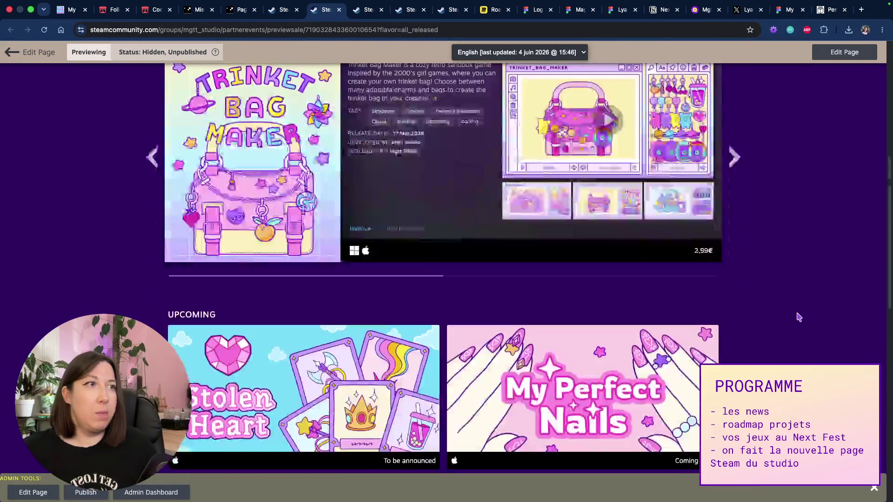
scroll(799, 317, down, 5)
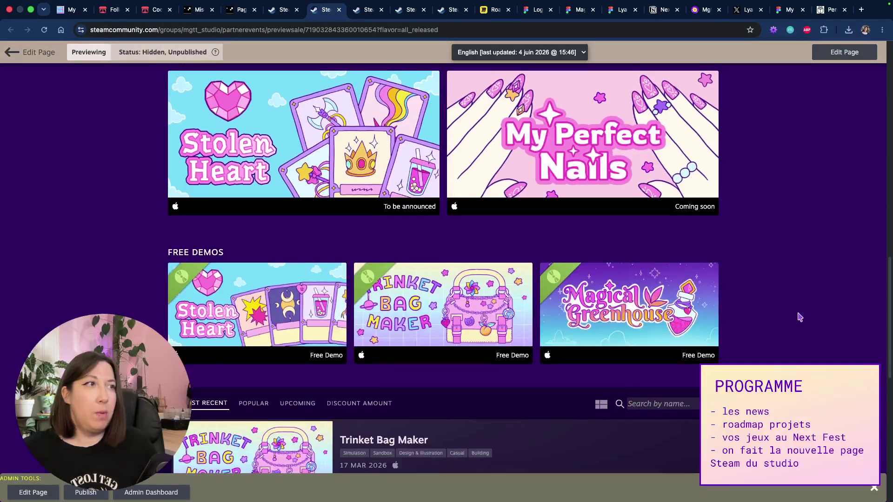
scroll(799, 317, up, 3)
scroll(800, 317, up, 4)
scroll(800, 316, up, 5)
scroll(799, 316, up, 1)
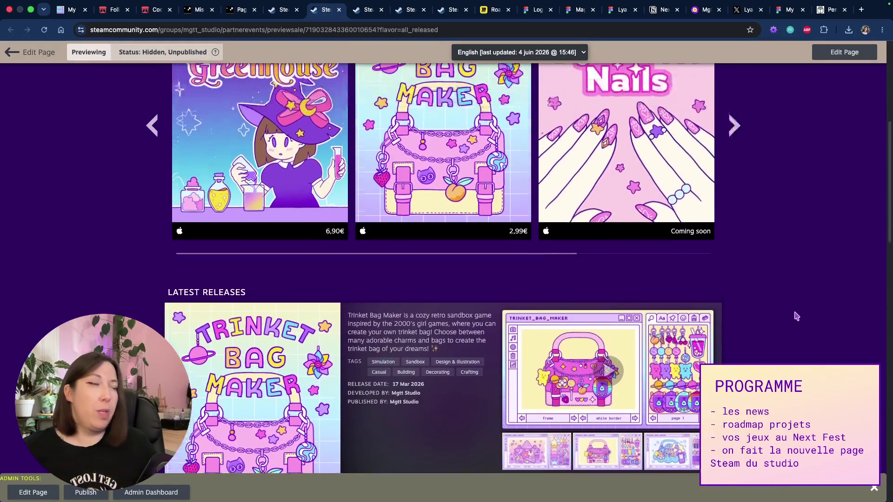
scroll(798, 316, up, 4)
scroll(797, 316, up, 2)
scroll(796, 316, up, 3)
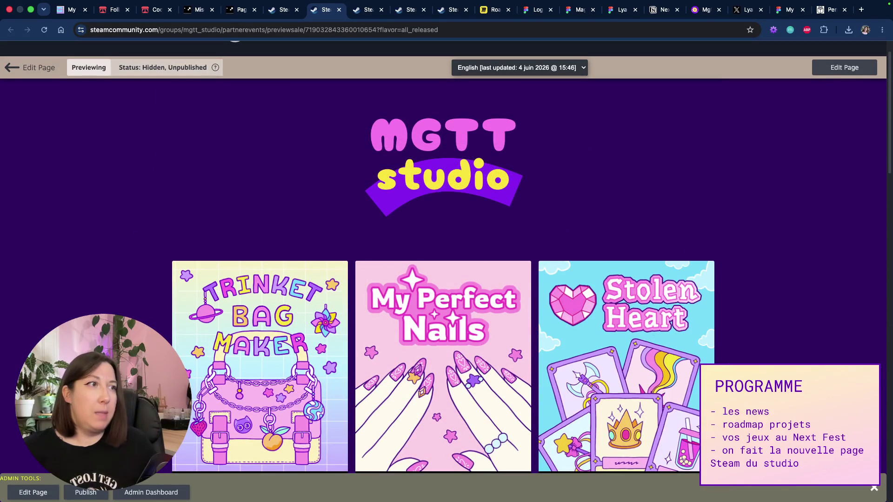
scroll(769, 296, down, 2)
scroll(770, 296, down, 5)
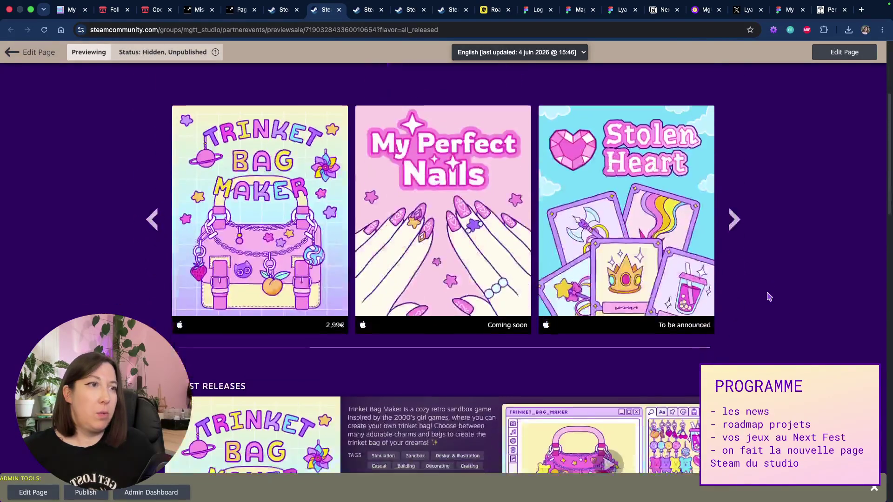
scroll(773, 297, down, 6)
scroll(774, 296, down, 3)
scroll(774, 297, down, 3)
scroll(774, 297, down, 1)
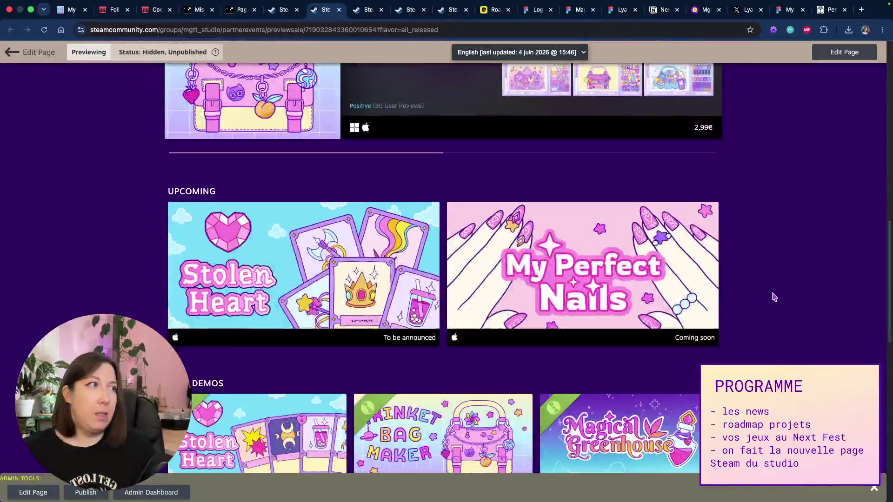
scroll(773, 297, down, 3)
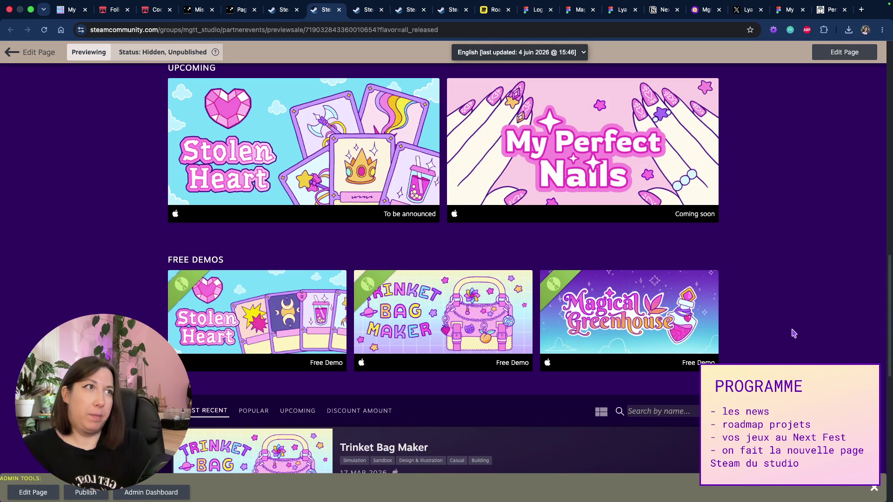
scroll(762, 315, down, 5)
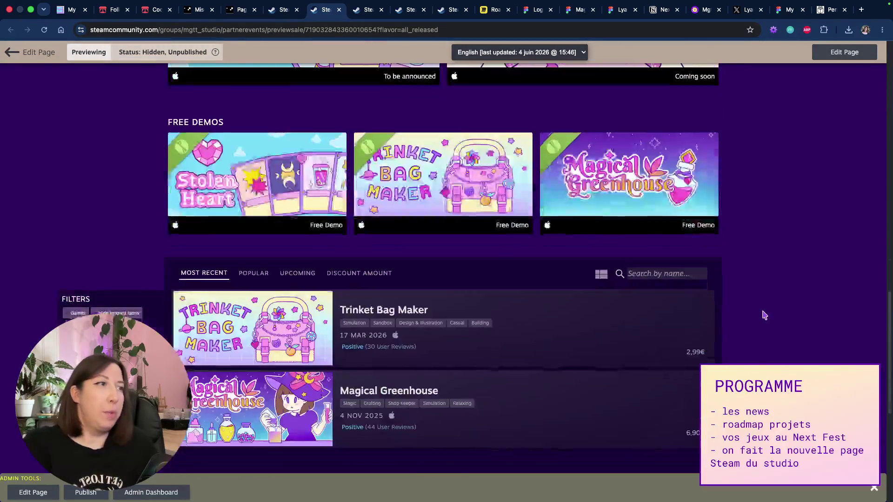
scroll(763, 316, down, 5)
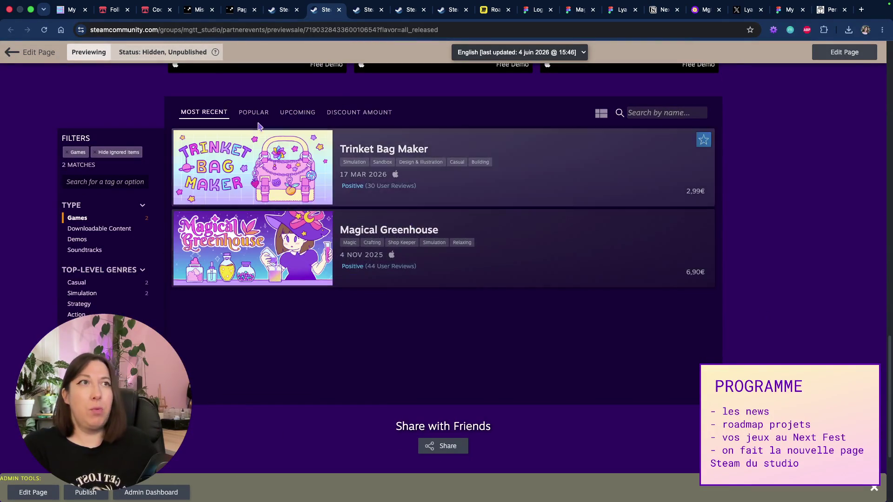
scroll(616, 311, up, 5)
scroll(688, 321, up, 5)
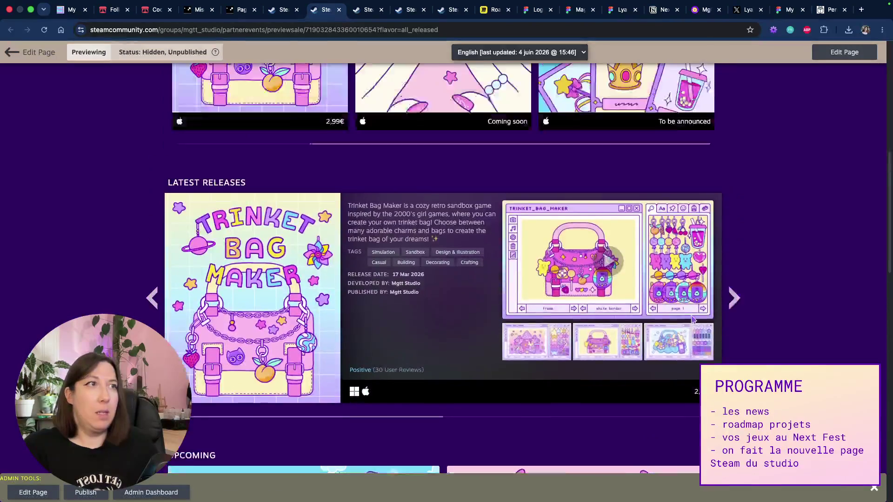
scroll(702, 322, up, 5)
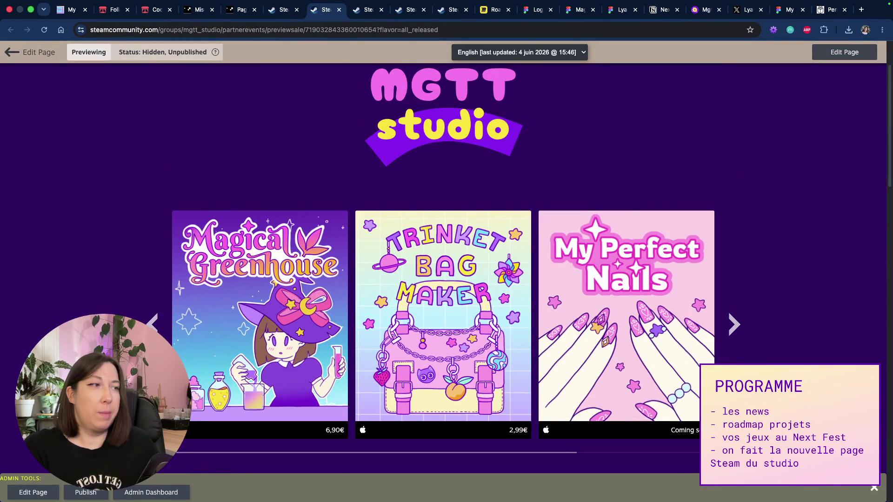
scroll(745, 248, down, 6)
scroll(745, 248, down, 3)
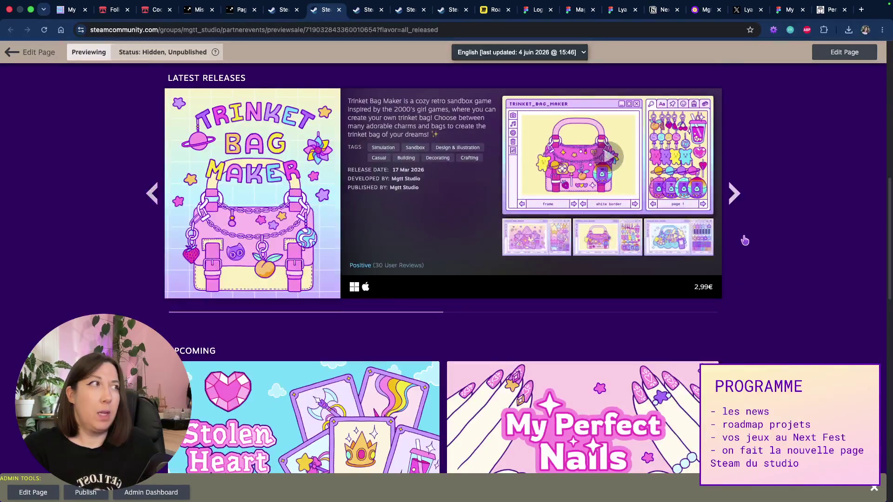
click(735, 195)
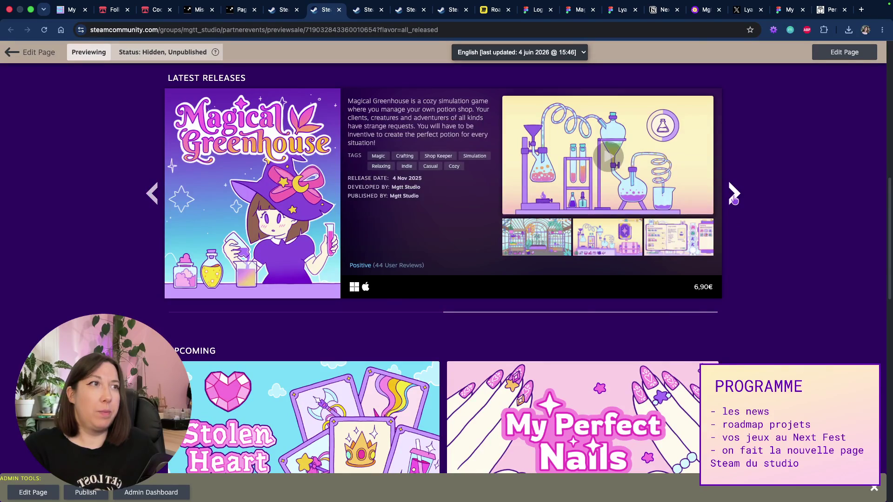
click(734, 196)
click(734, 195)
click(734, 195)
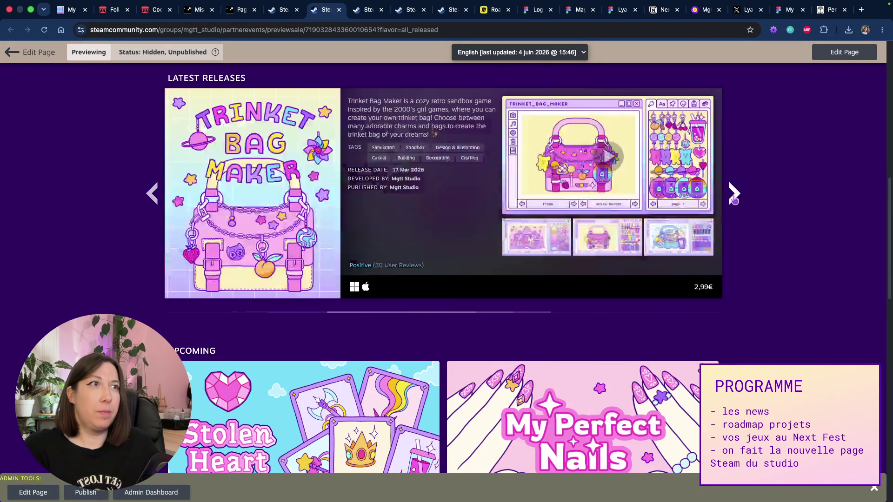
scroll(744, 223, up, 2)
scroll(749, 236, up, 8)
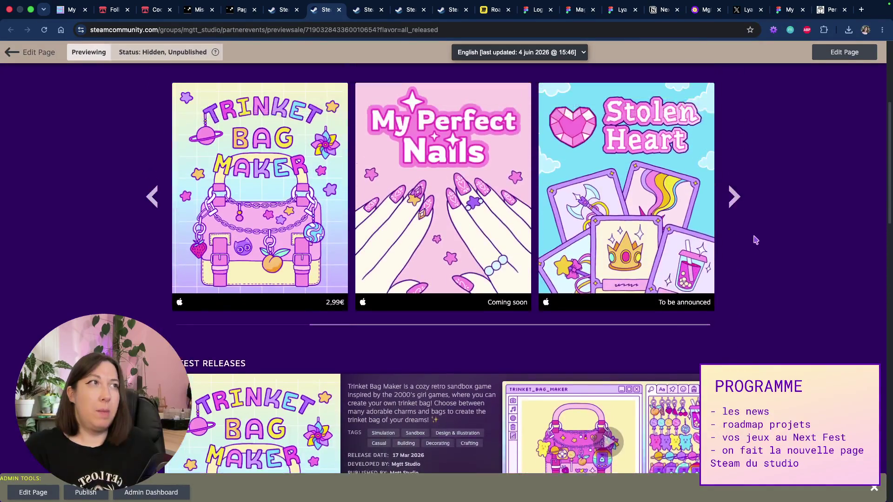
scroll(755, 256, down, 3)
scroll(754, 267, down, 5)
scroll(755, 267, down, 6)
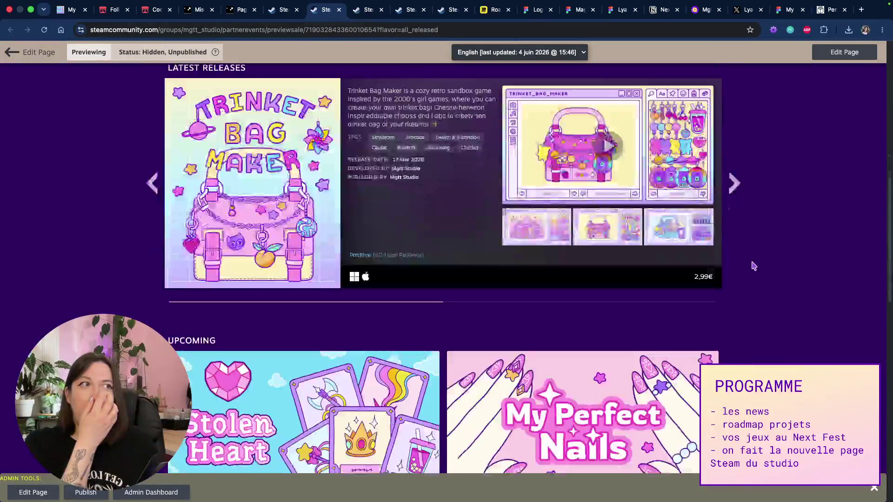
scroll(754, 266, down, 5)
scroll(753, 264, down, 5)
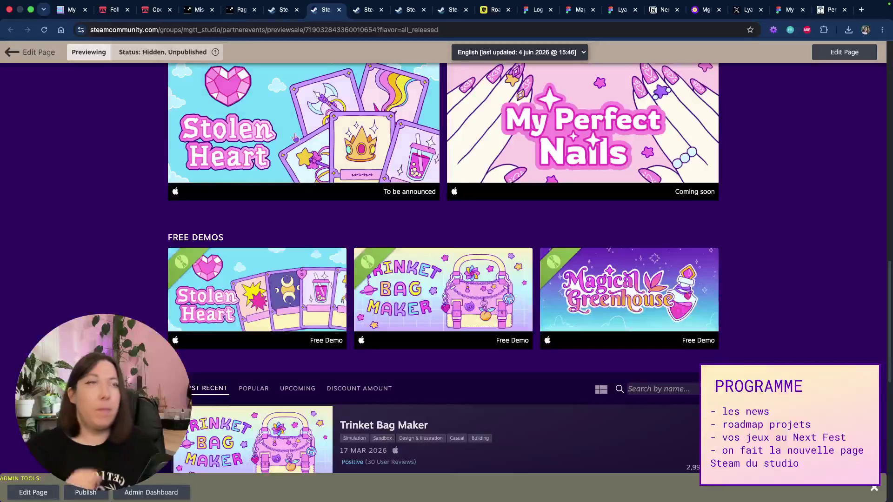
- Return to the Creator Home editor and collapse Section 2's carousel settings
click(283, 10)
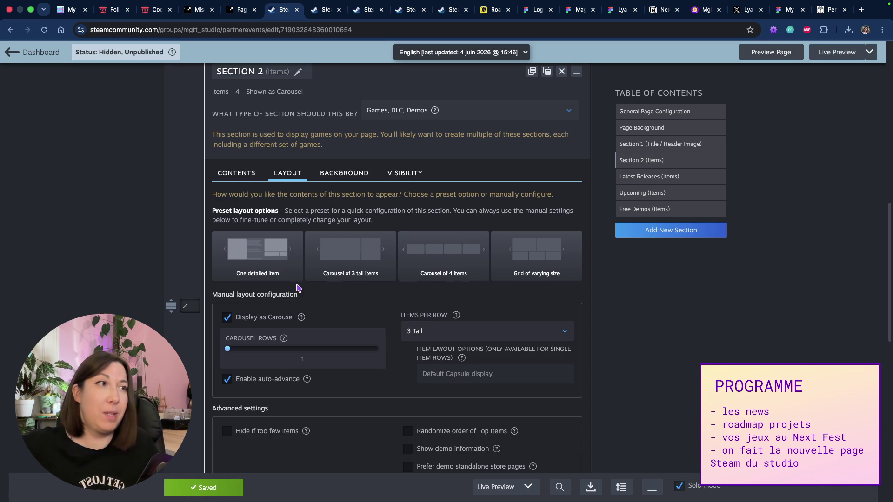
scroll(300, 279, down, 3)
scroll(394, 293, up, 7)
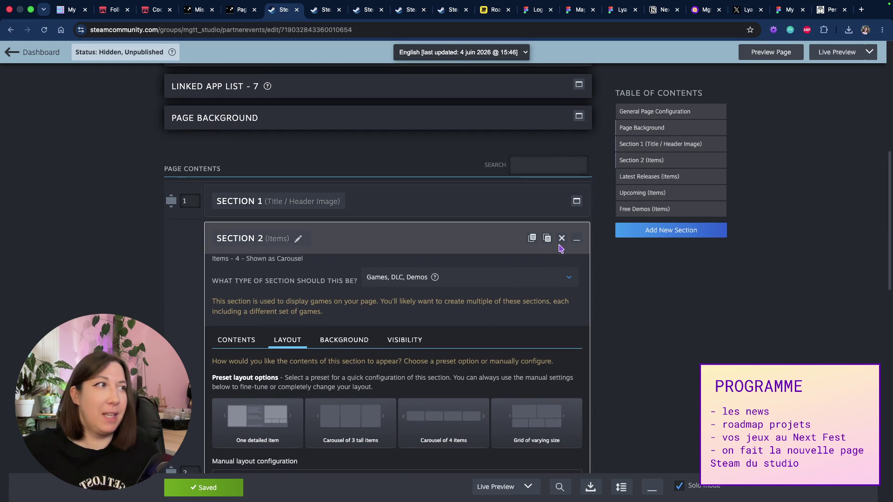
click(578, 240)
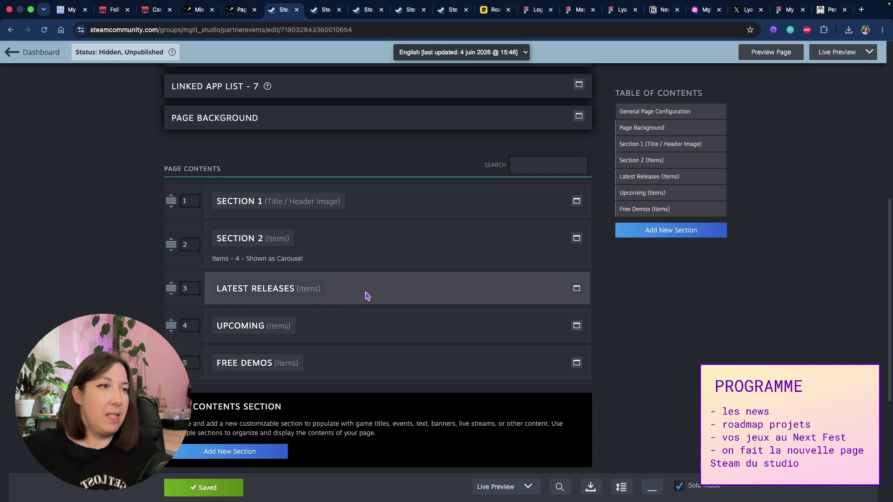
- Expand the social media sharing preview and scroll through the editor's settings
scroll(363, 303, down, 4)
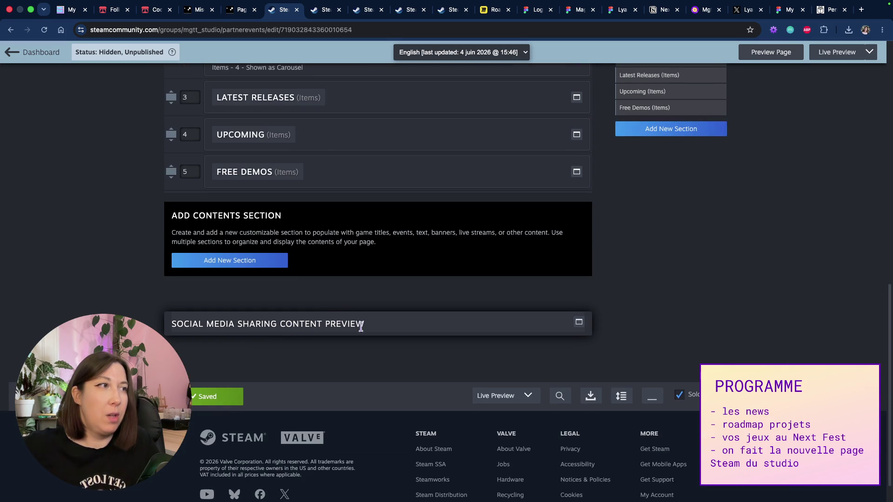
click(407, 330)
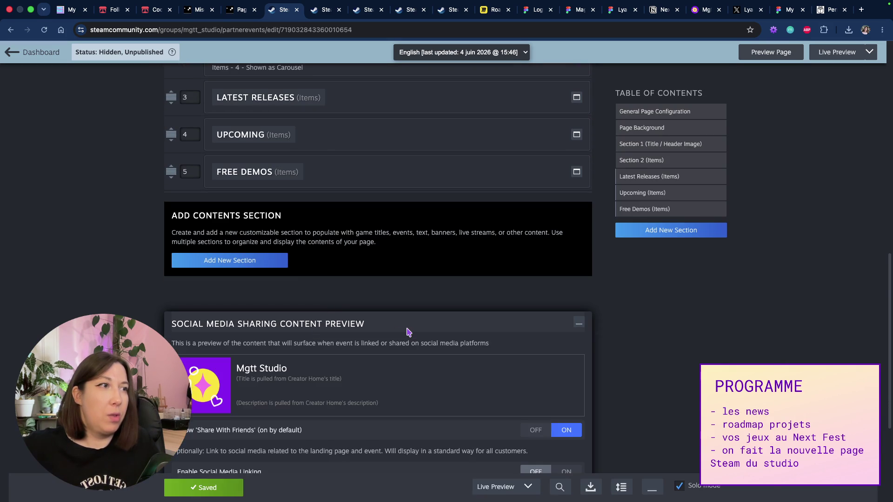
scroll(376, 329, down, 3)
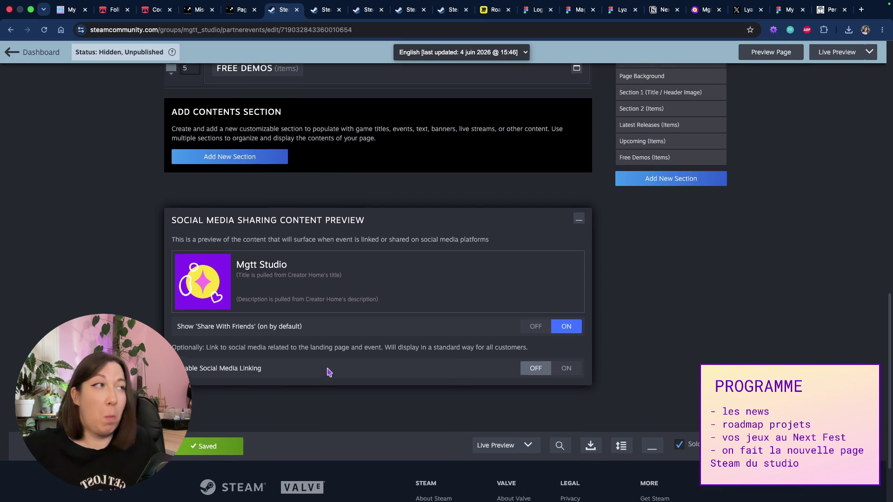
scroll(329, 370, up, 5)
scroll(329, 371, up, 5)
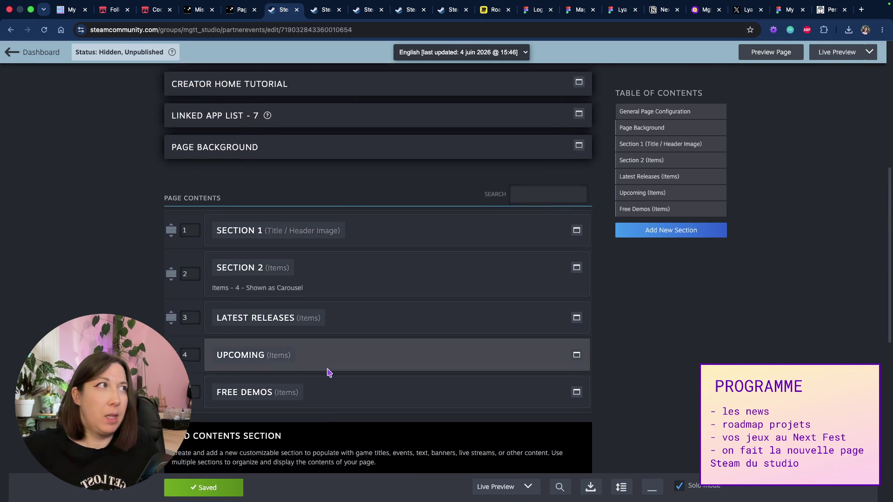
scroll(329, 371, up, 7)
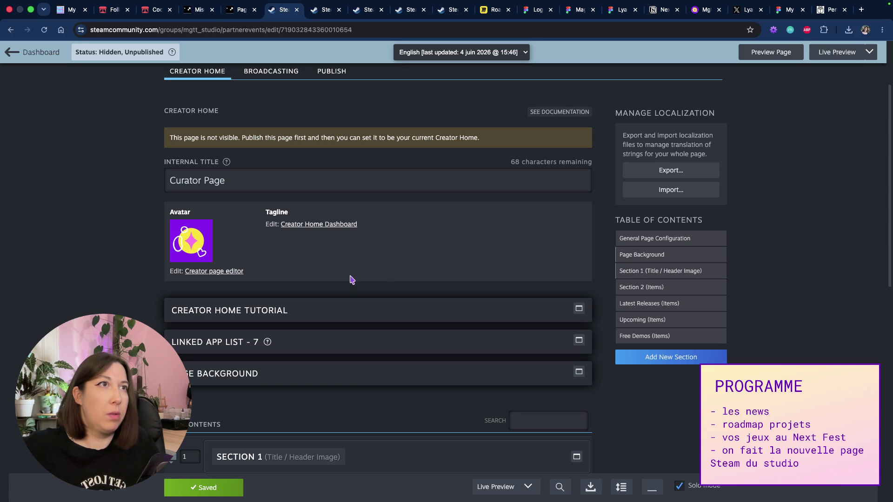
scroll(356, 273, up, 2)
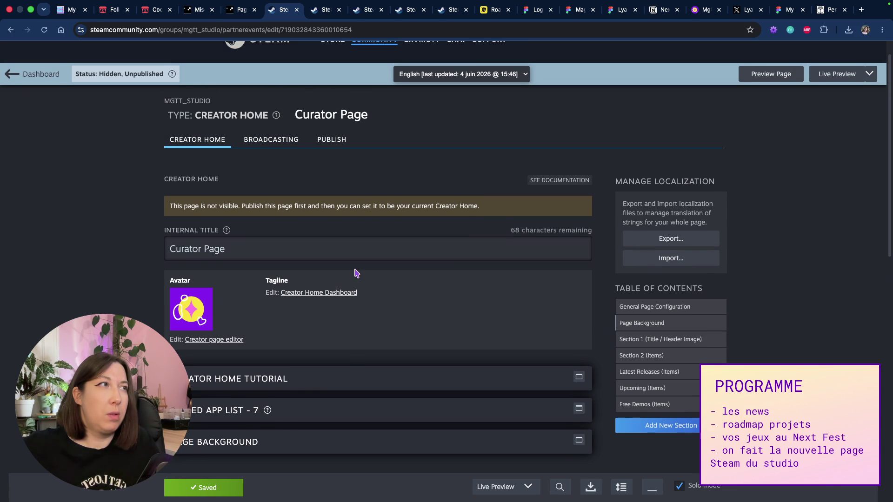
scroll(357, 273, down, 2)
scroll(344, 273, down, 2)
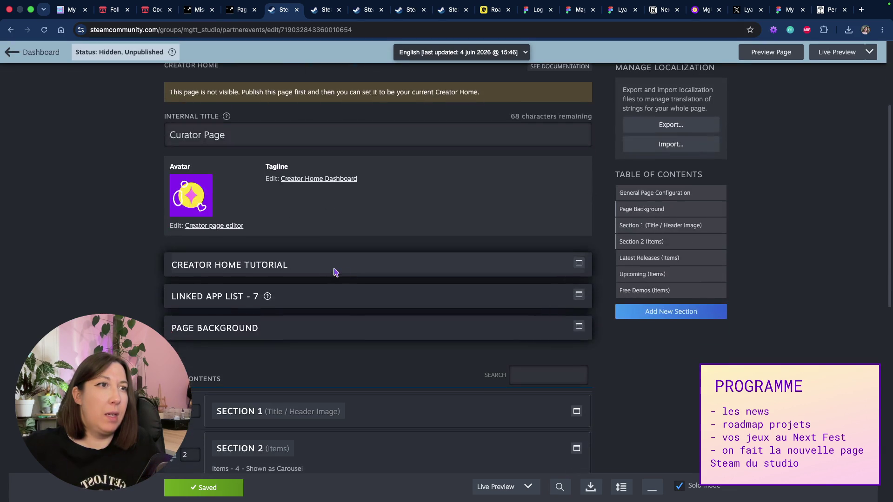
- Expand and collapse the Creator Home Tutorial, scroll the sections, then switch to the Cookiecrayon developer page
click(266, 262)
click(268, 263)
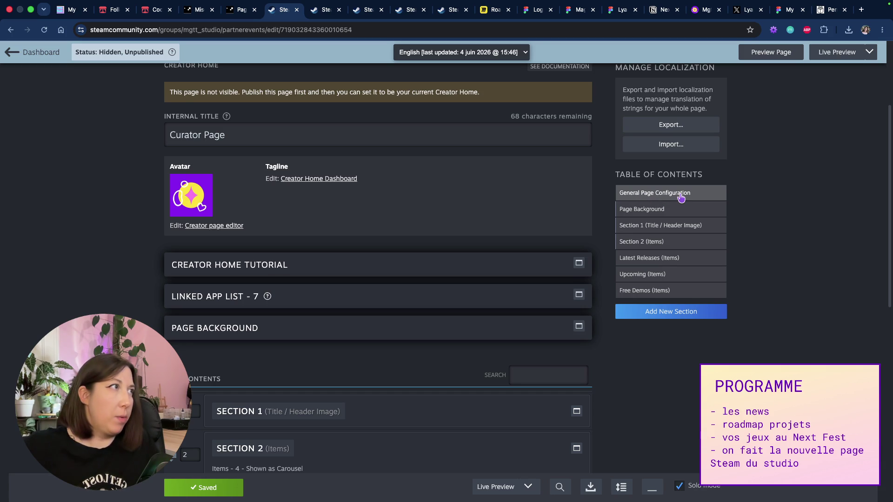
scroll(407, 245, down, 4)
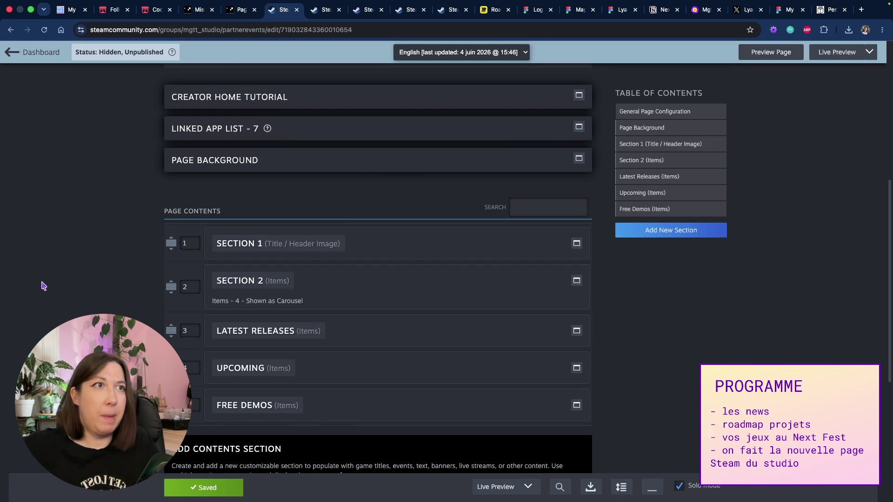
scroll(112, 307, down, 3)
scroll(120, 308, down, 2)
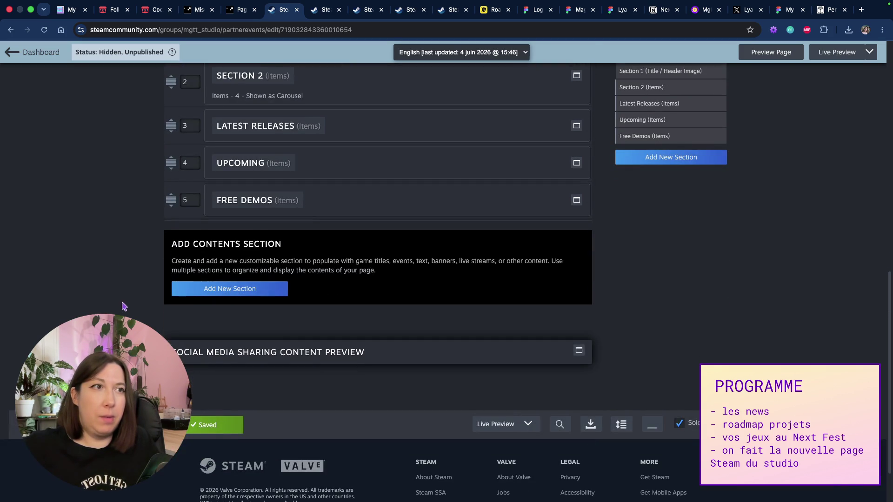
scroll(146, 309, up, 6)
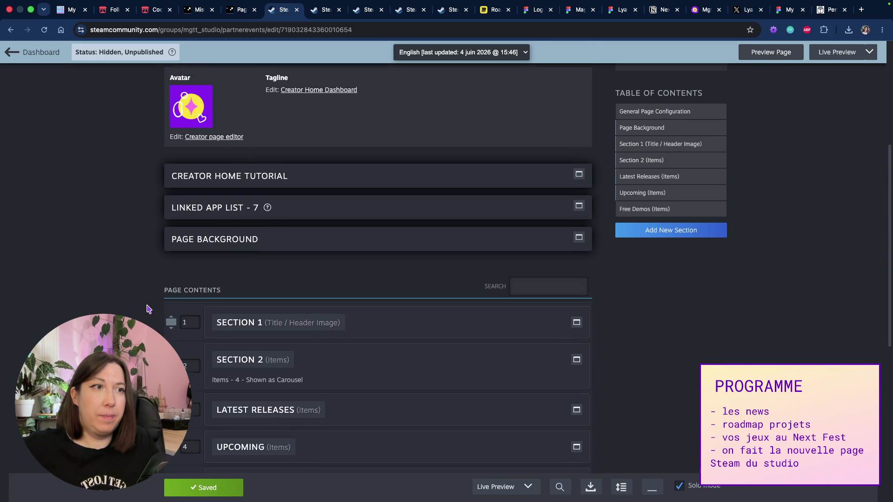
scroll(148, 309, down, 4)
scroll(148, 309, down, 3)
scroll(148, 308, up, 5)
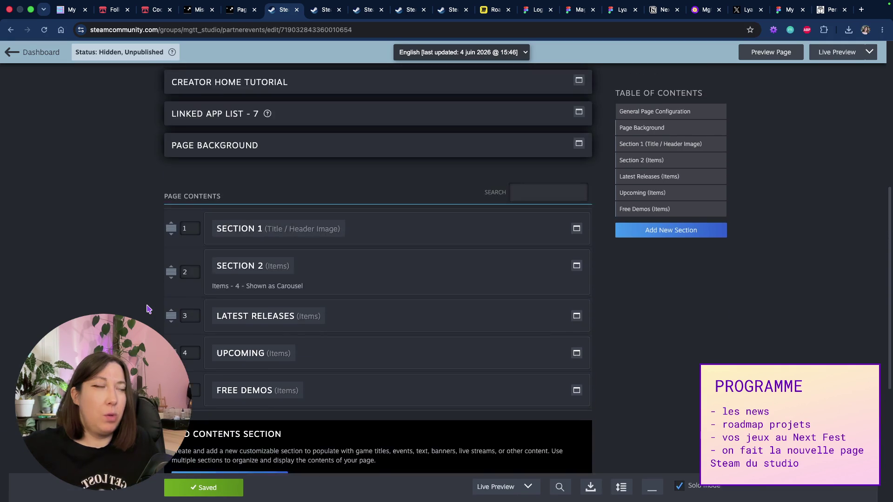
scroll(148, 309, up, 3)
click(377, 14)
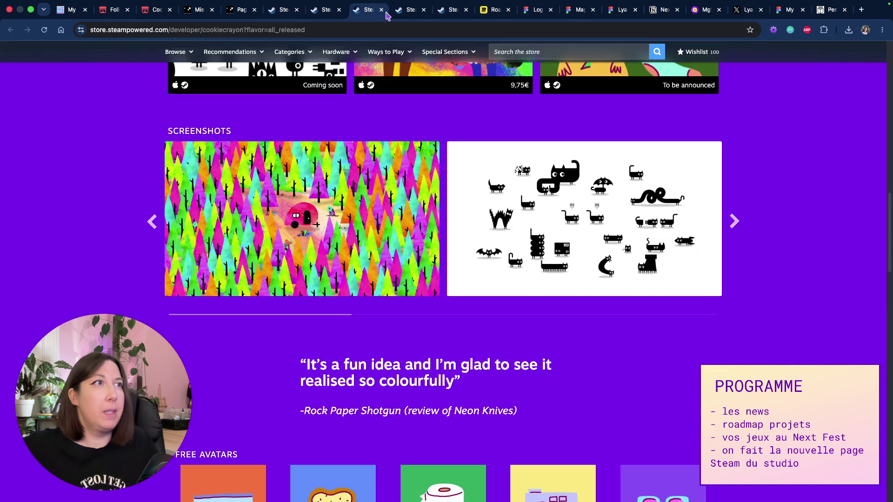
scroll(398, 166, down, 10)
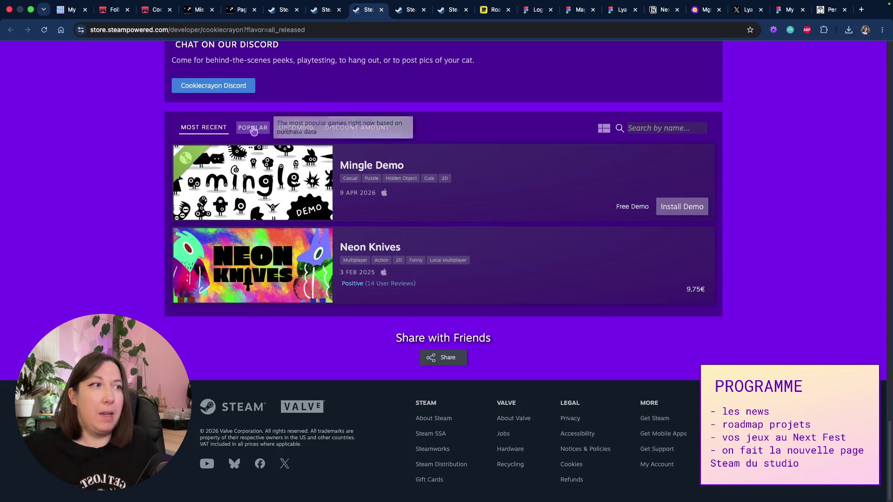
click(253, 127)
click(203, 127)
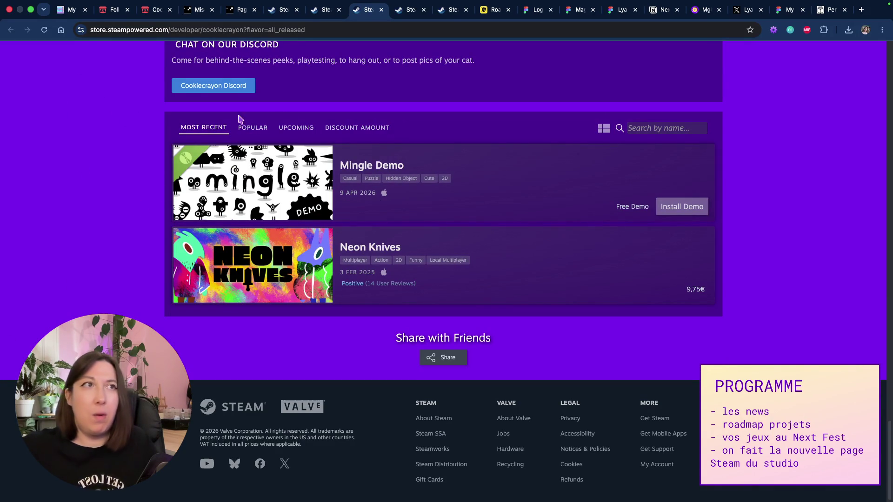
click(253, 127)
click(293, 129)
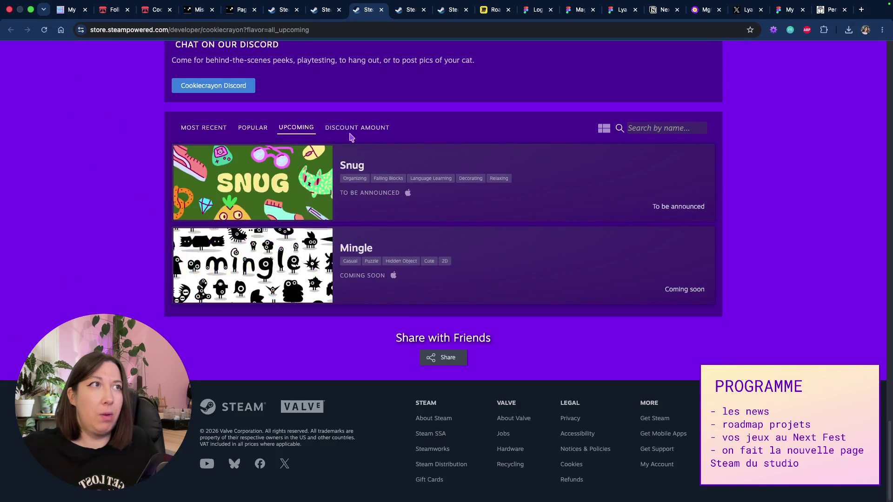
click(356, 128)
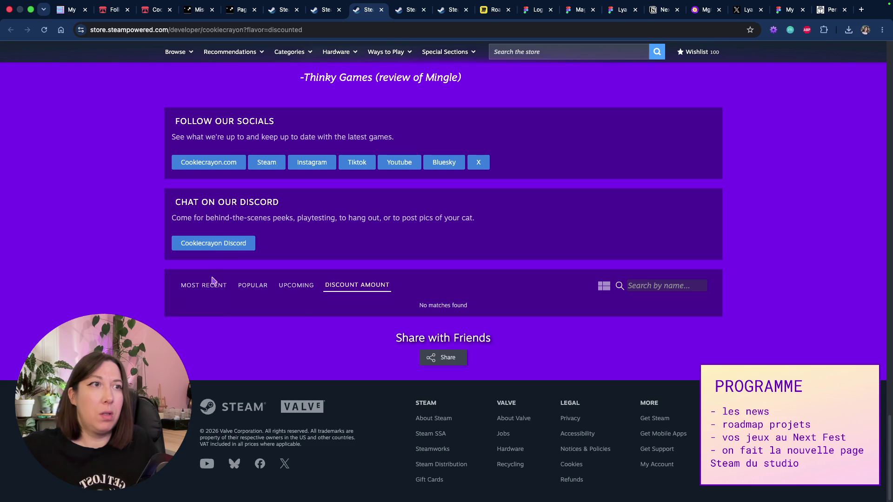
click(217, 281)
scroll(471, 214, down, 3)
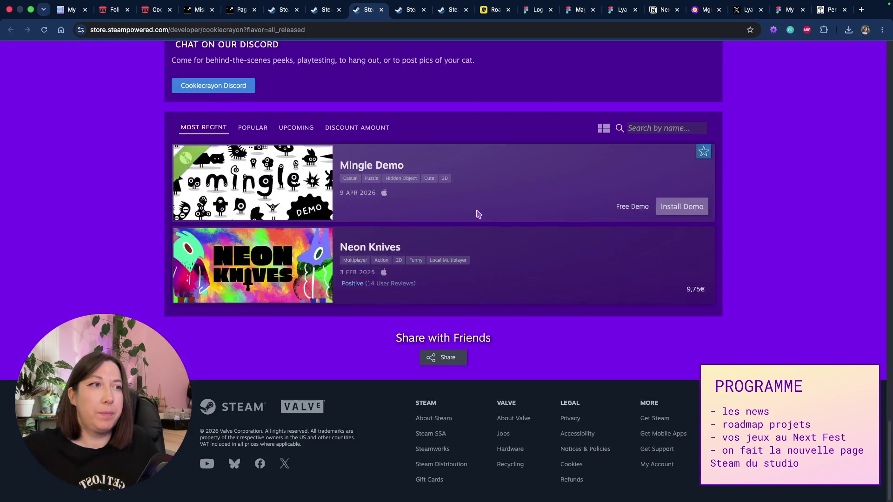
scroll(484, 216, up, 4)
scroll(487, 218, up, 1)
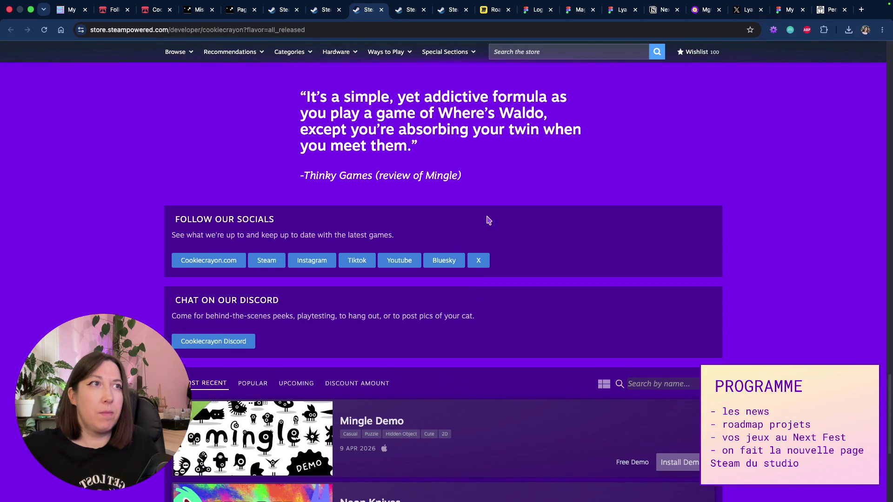
scroll(296, 241, down, 3)
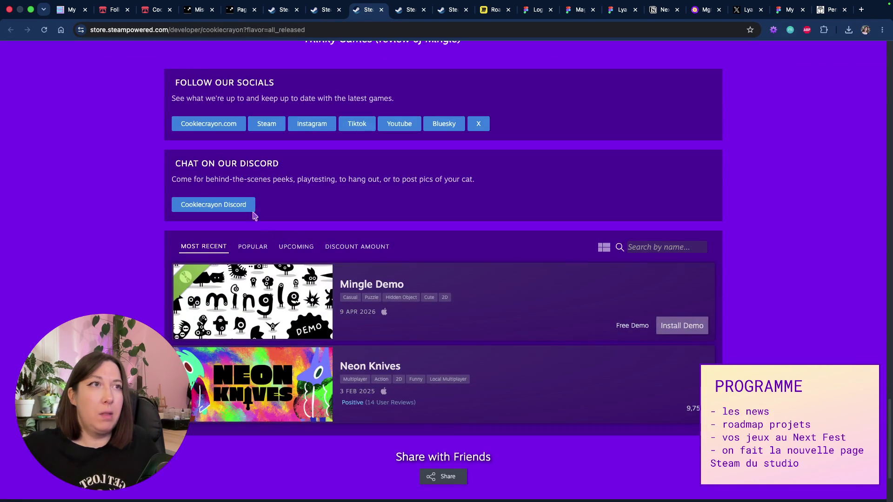
scroll(411, 205, up, 3)
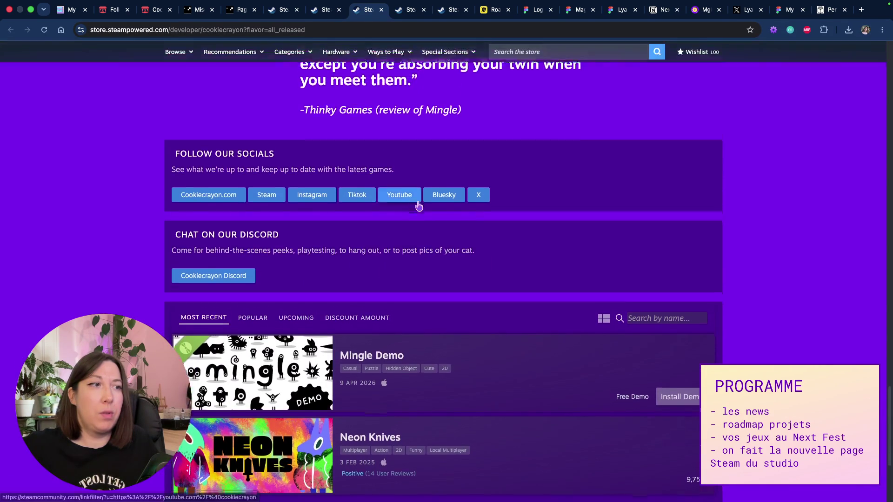
scroll(418, 204, down, 4)
scroll(424, 205, up, 7)
scroll(425, 207, up, 7)
scroll(427, 209, up, 7)
scroll(428, 212, up, 6)
scroll(428, 212, up, 6)
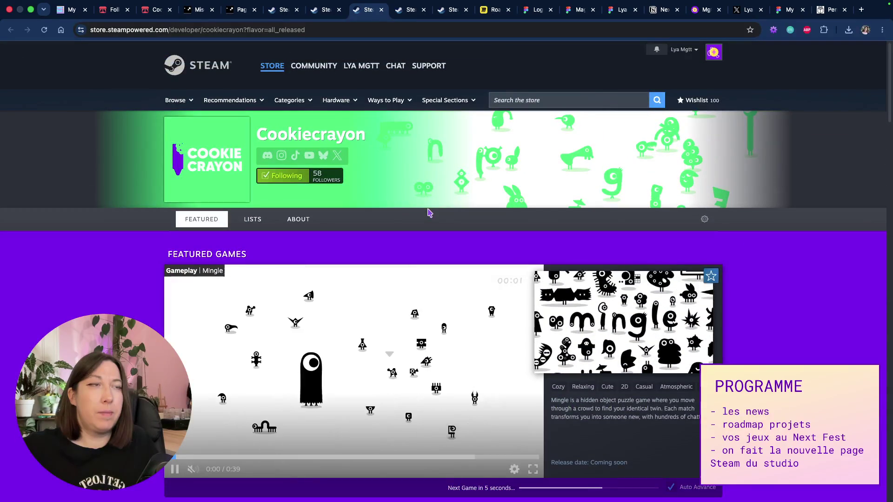
- Open the Creator Home preview and scroll through its carousel and release rows
click(280, 12)
click(324, 11)
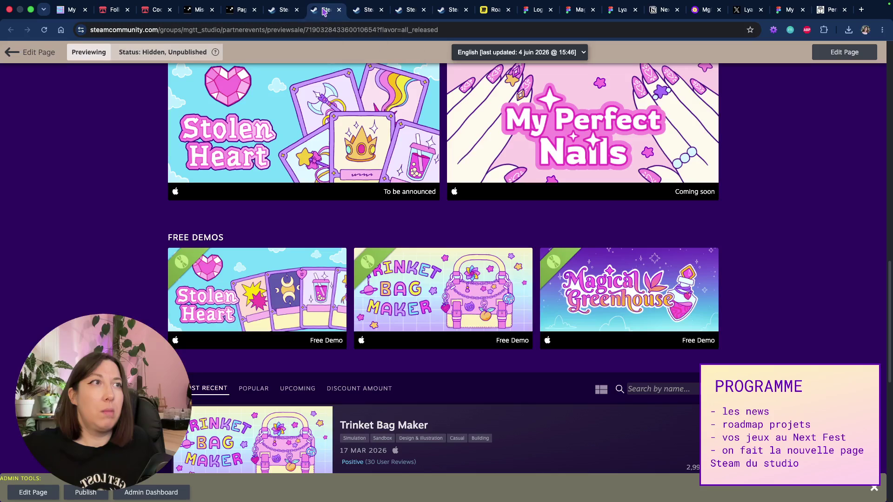
scroll(328, 113, down, 2)
scroll(328, 114, down, 6)
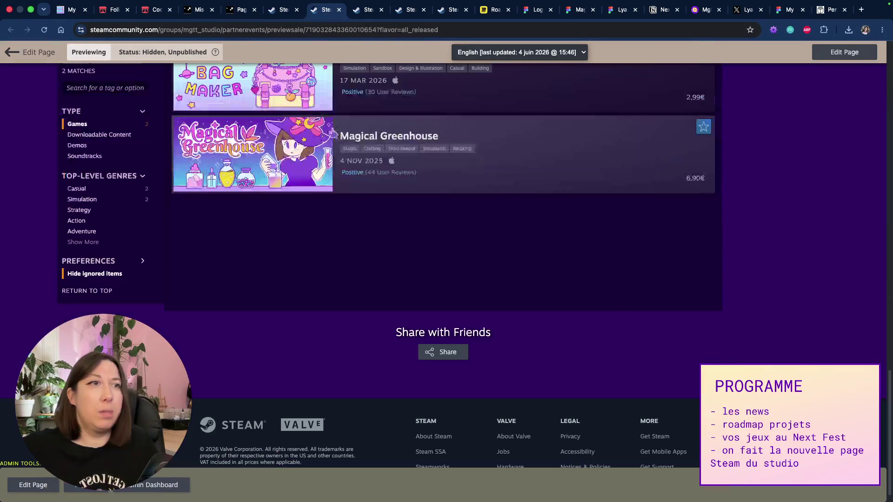
scroll(228, 245, up, 1)
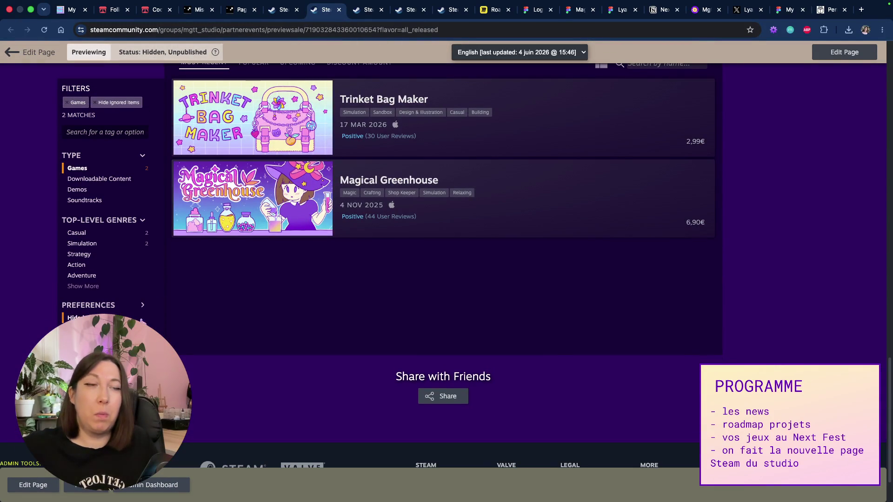
scroll(411, 318, up, 4)
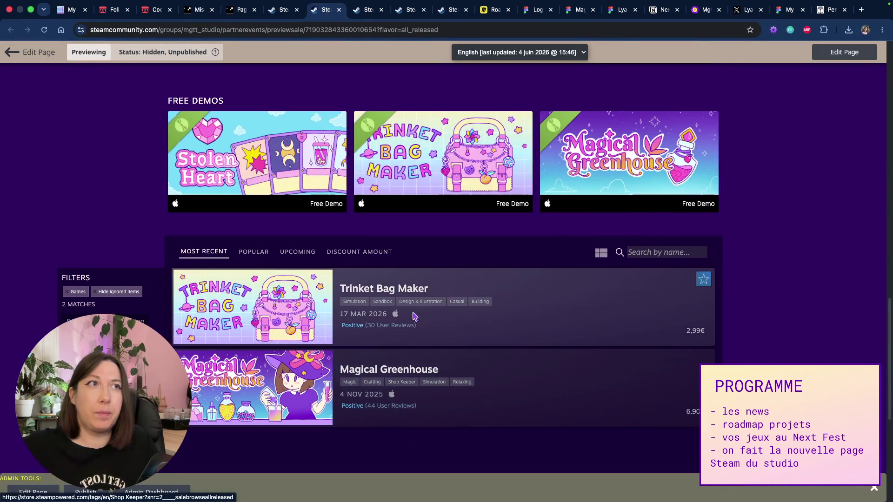
scroll(413, 315, up, 1)
scroll(410, 311, up, 3)
scroll(397, 307, up, 3)
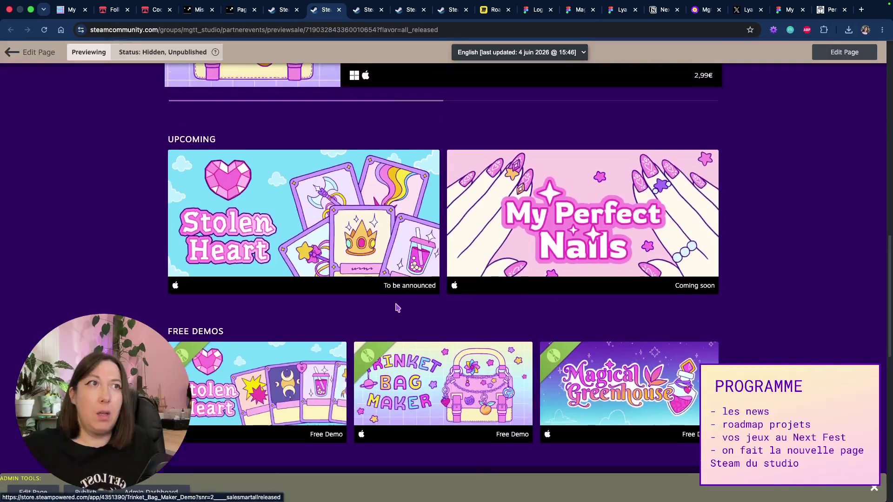
mouse_move(399, 307)
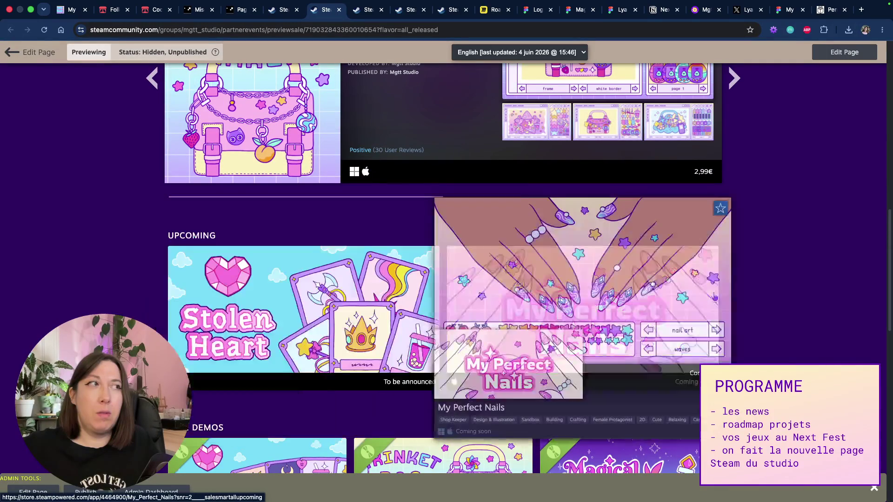
- Scroll over the remaining preview rows, then return to the Creator Home editor with Ctrl+Shift+Tab
scroll(788, 284, down, 3)
scroll(789, 283, down, 2)
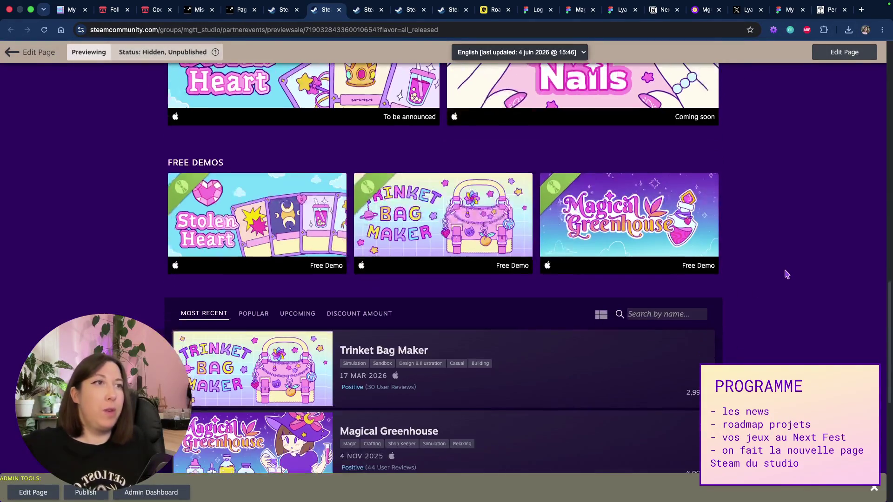
scroll(788, 277, up, 5)
scroll(795, 278, up, 2)
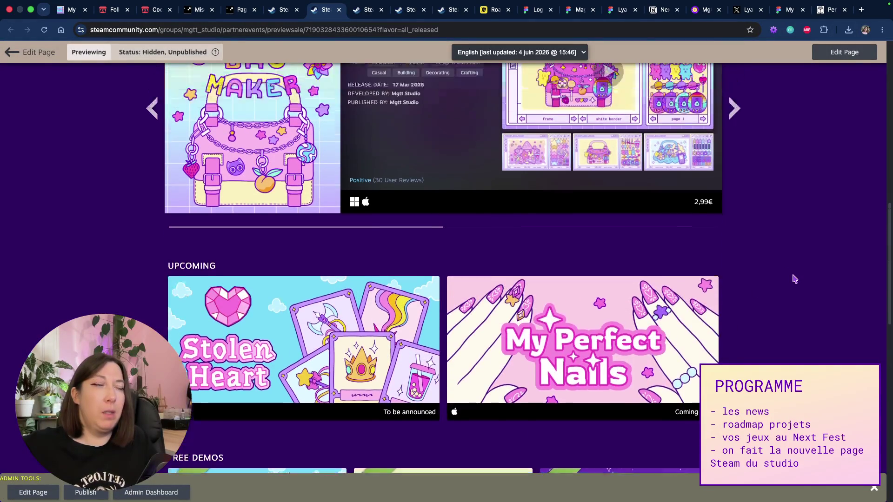
scroll(687, 345, up, 3)
scroll(688, 345, up, 5)
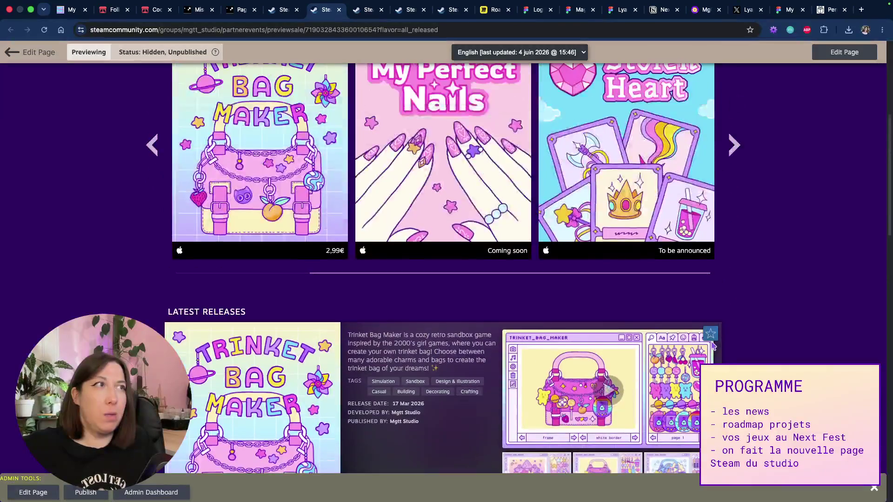
scroll(714, 346, down, 4)
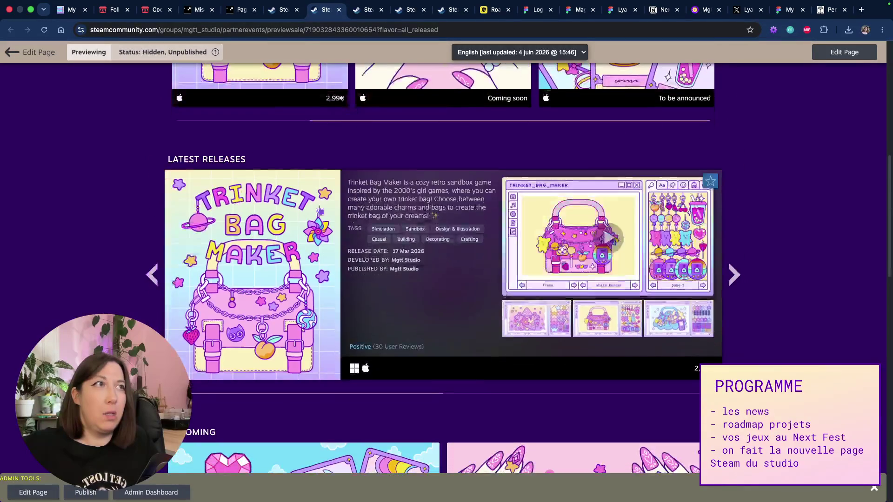
scroll(572, 339, up, 4)
scroll(572, 339, up, 5)
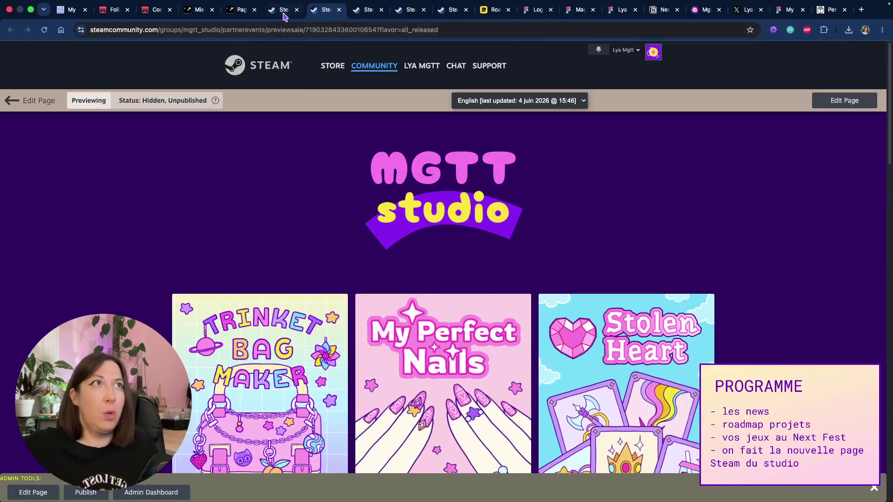
key(ctrl+shift+Tab)
scroll(318, 335, down, 4)
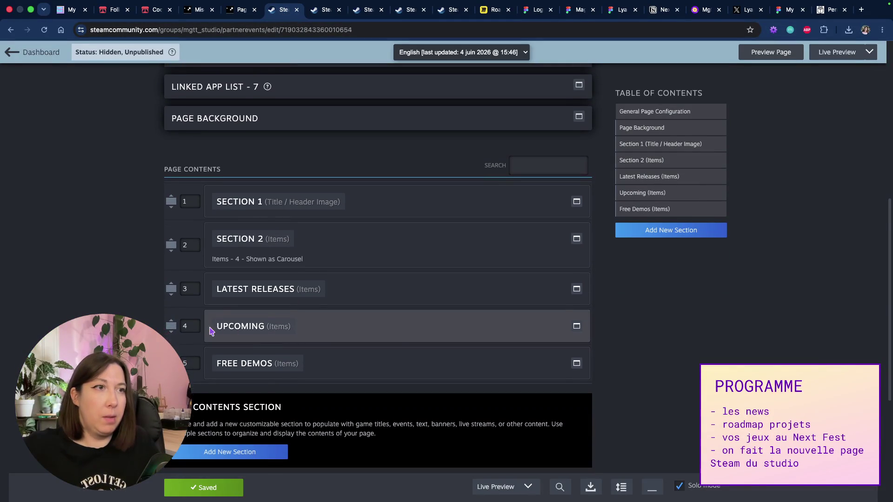
- Remove the Upcoming section, confirm the removal, and save the page
click(545, 334)
scroll(545, 334, down, 3)
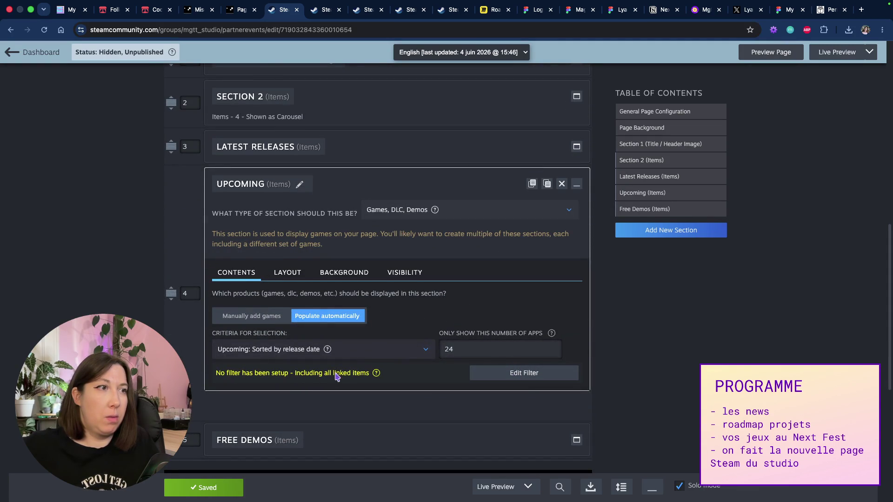
click(561, 184)
click(487, 297)
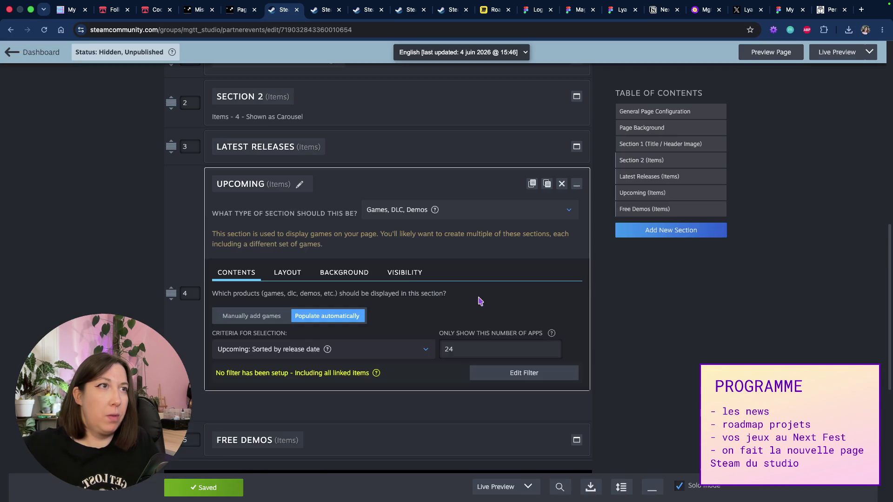
click(211, 408)
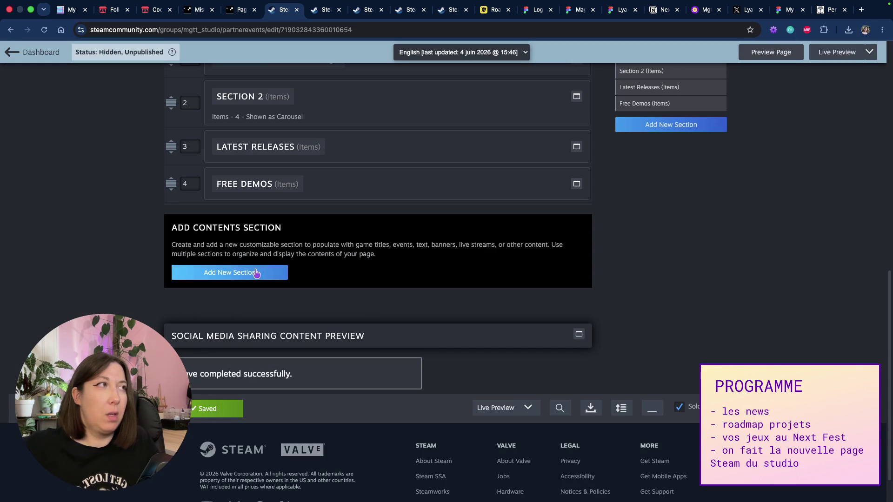
- Jump back to the general page configuration and scroll through it
scroll(497, 288, up, 1)
scroll(498, 287, up, 2)
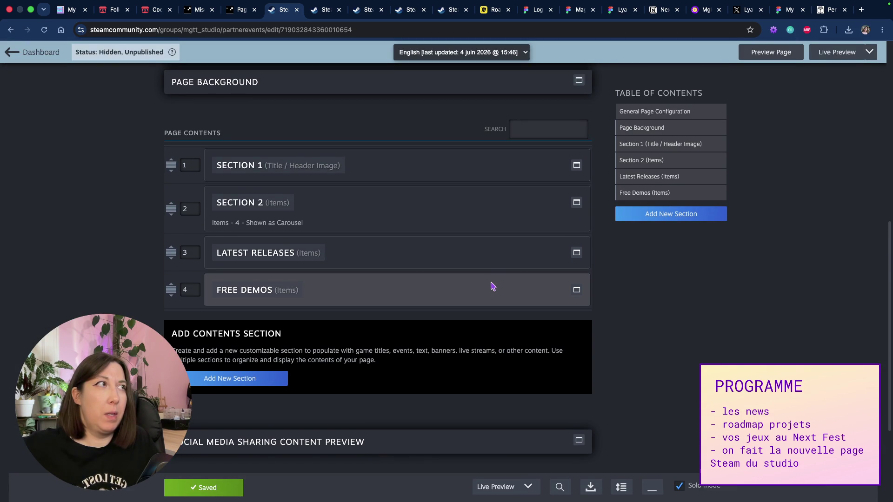
click(635, 111)
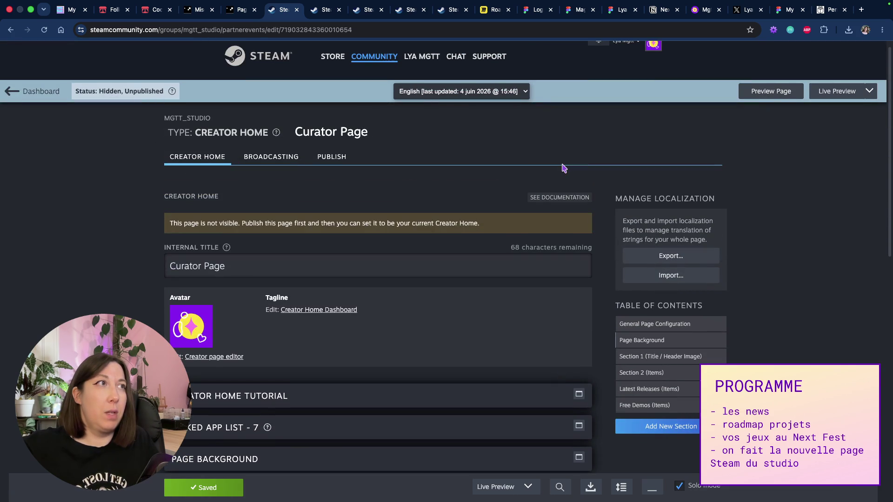
scroll(369, 193, down, 3)
scroll(368, 194, down, 3)
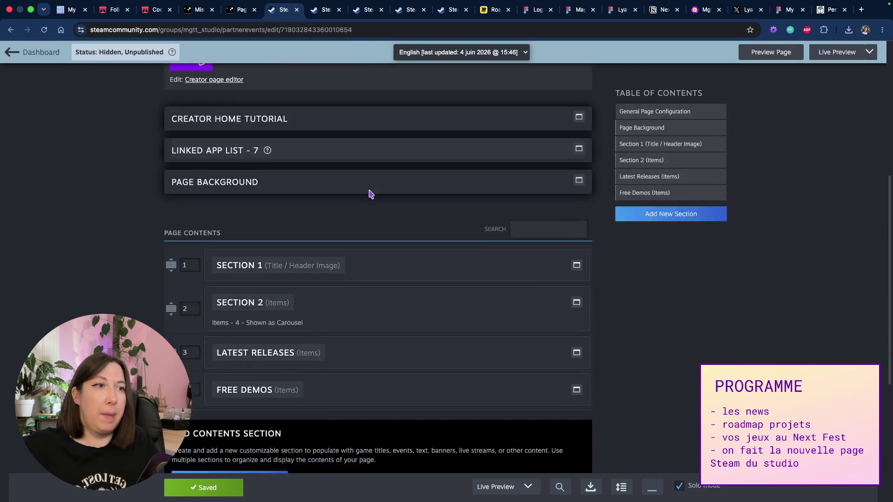
scroll(353, 233, down, 3)
scroll(587, 288, up, 10)
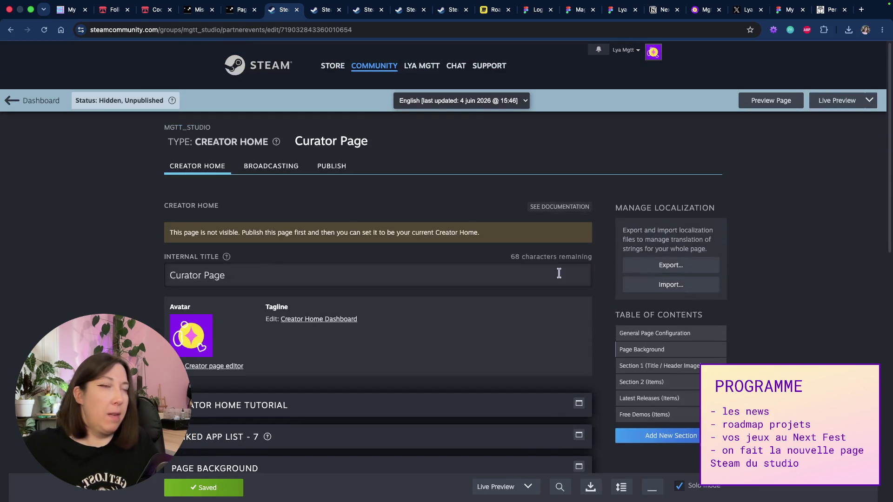
- Publish the Creator Home from Broadcasting > Publish, confirming and closing the success message
click(286, 172)
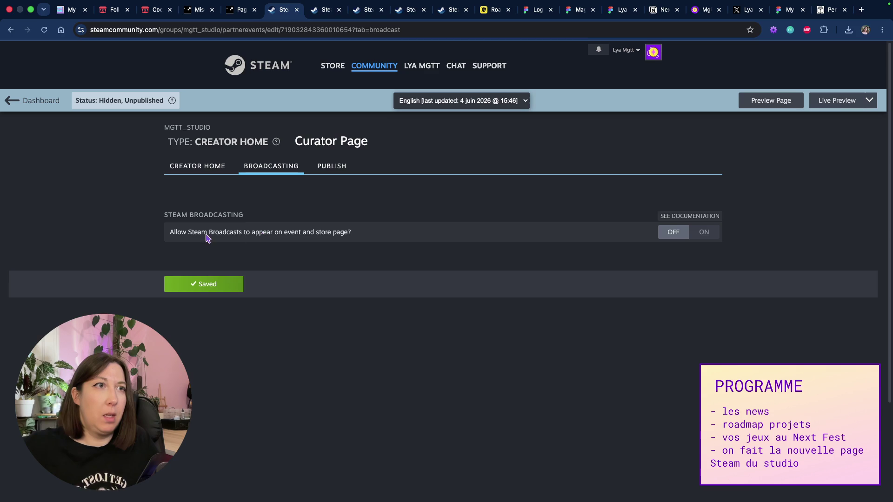
click(334, 169)
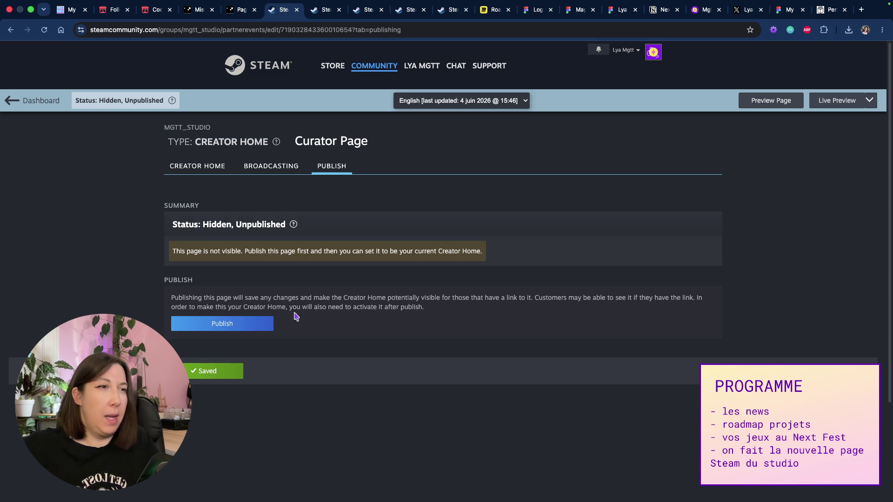
click(266, 325)
click(507, 324)
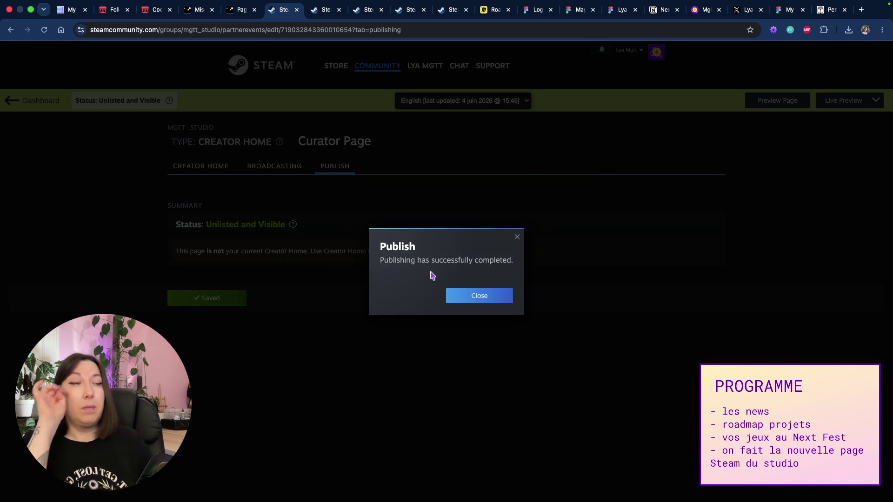
click(468, 300)
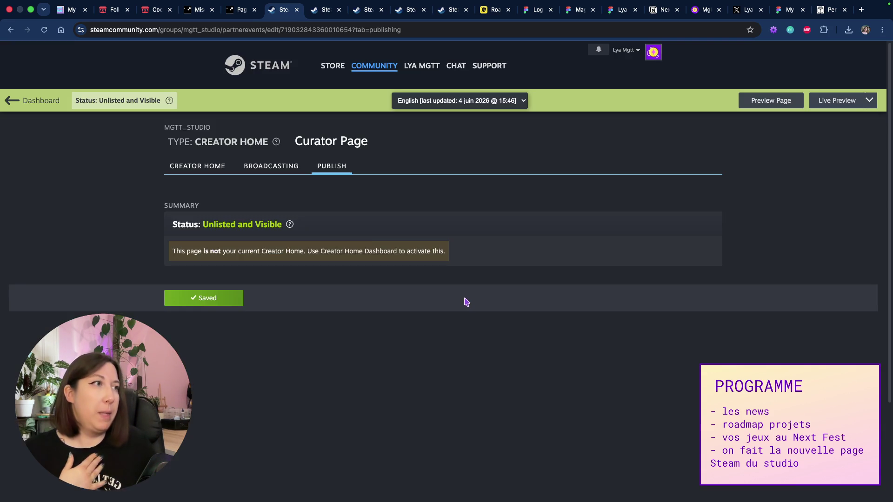
- Switch through the browser tabs to the Mgtt Studio curator page and scroll it
click(321, 16)
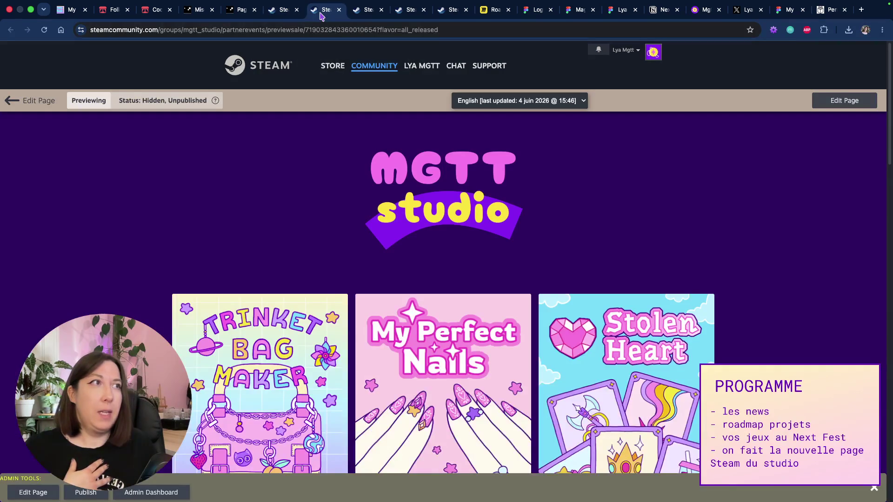
click(367, 13)
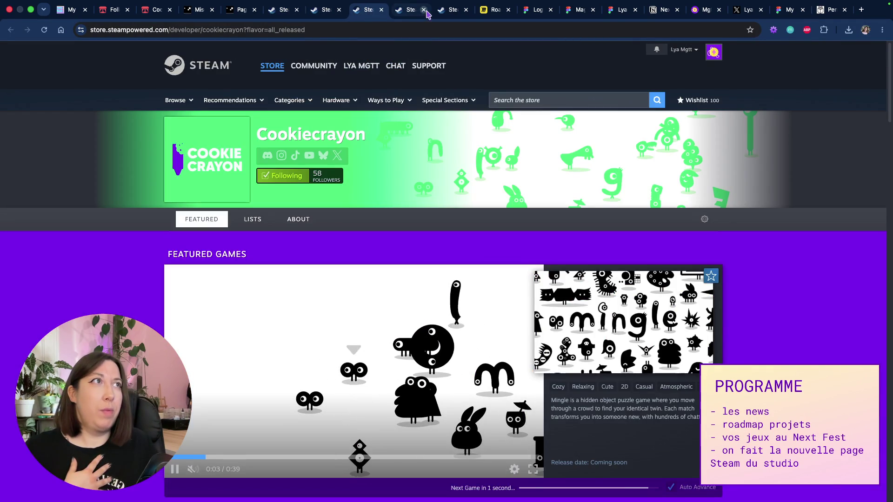
click(443, 13)
click(408, 13)
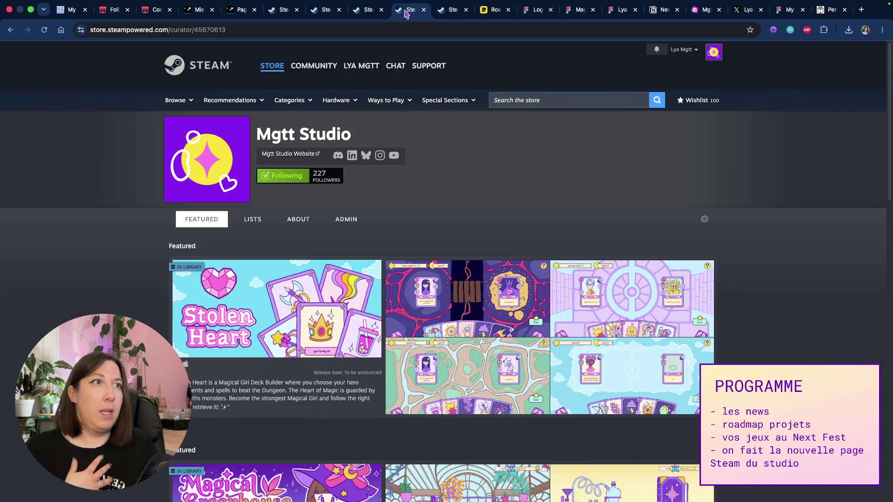
scroll(428, 111, down, 15)
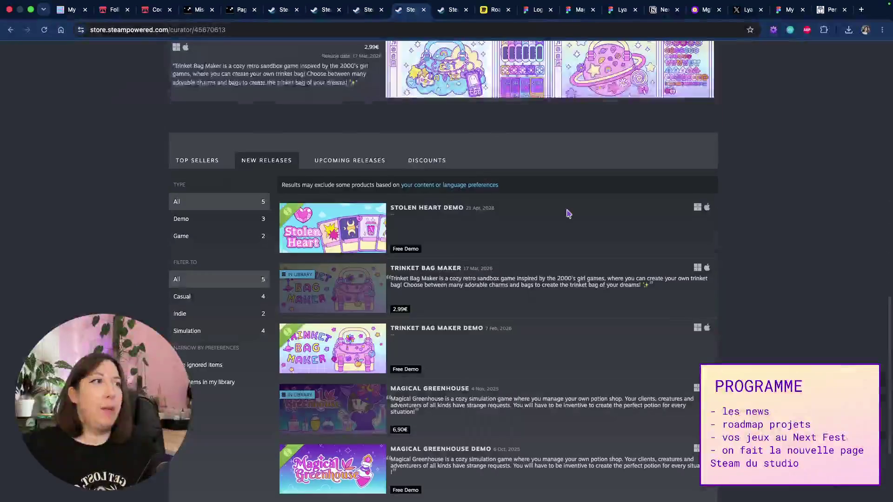
scroll(586, 244, up, 15)
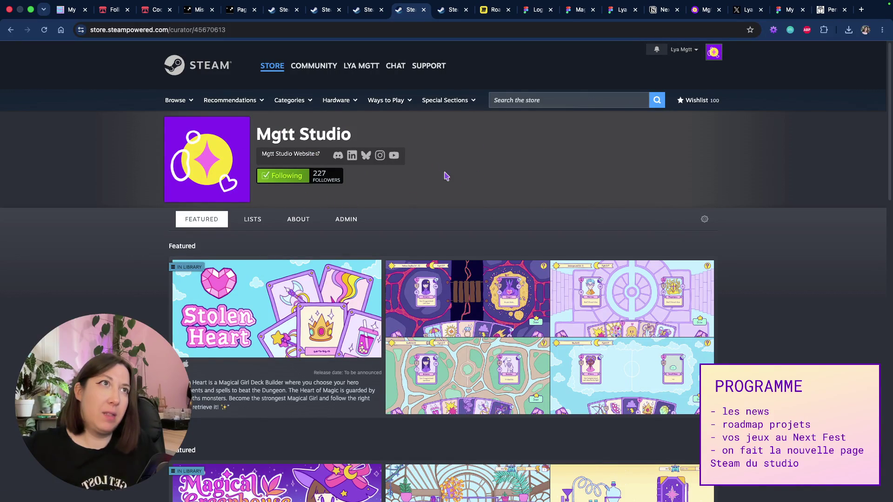
scroll(456, 177, down, 1)
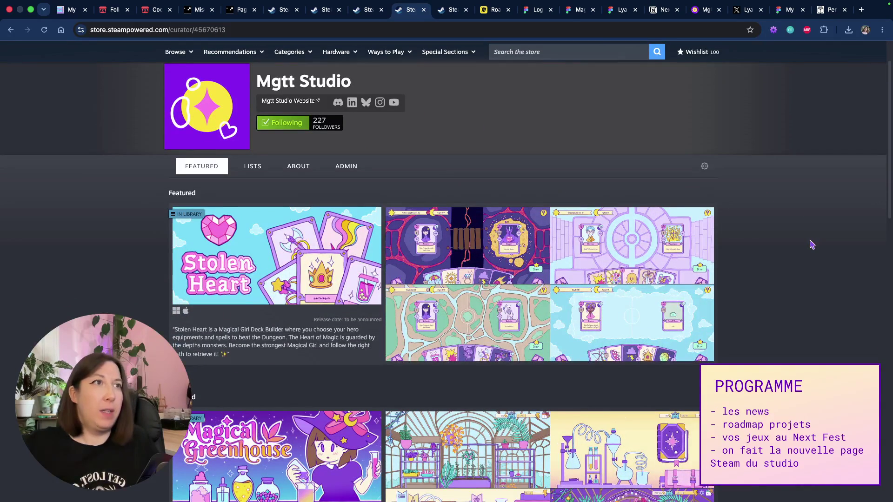
scroll(814, 242, up, 1)
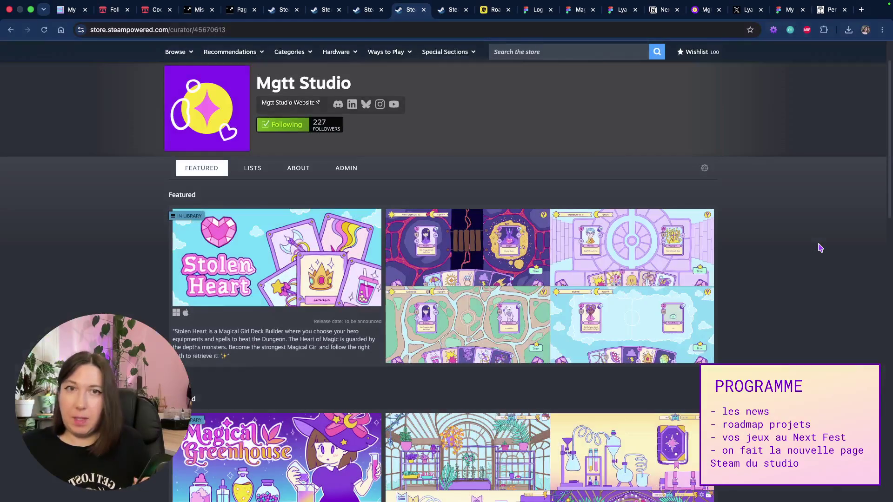
- Capture area screenshots of the curator header, the Magical Greenhouse/Trinket Bag Maker rows, and New Releases
key(super+shift+4)
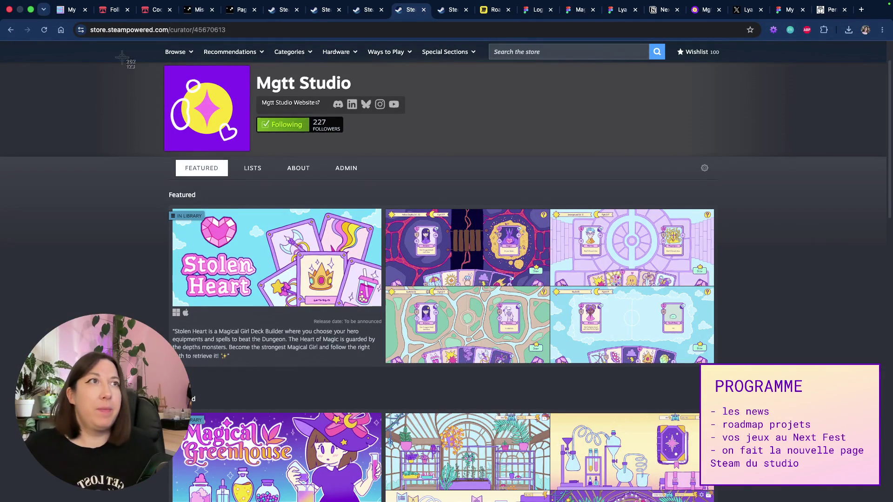
drag(147, 42, 741, 501)
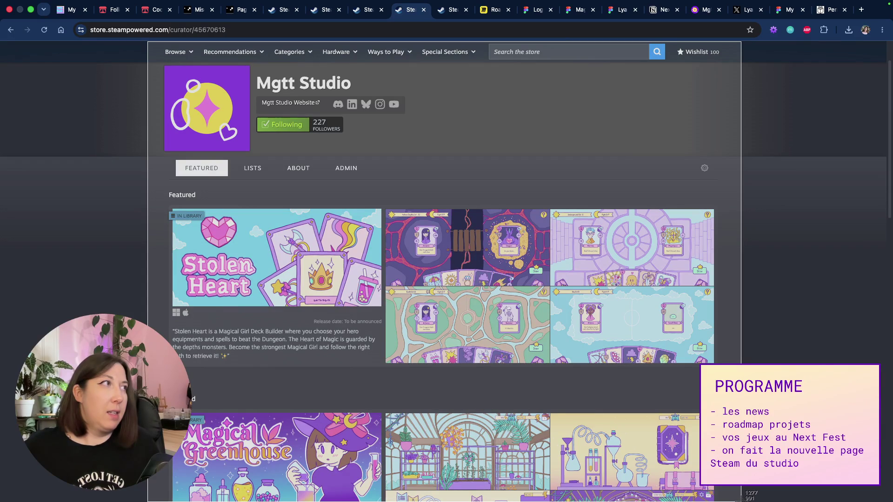
scroll(742, 497, down, 6)
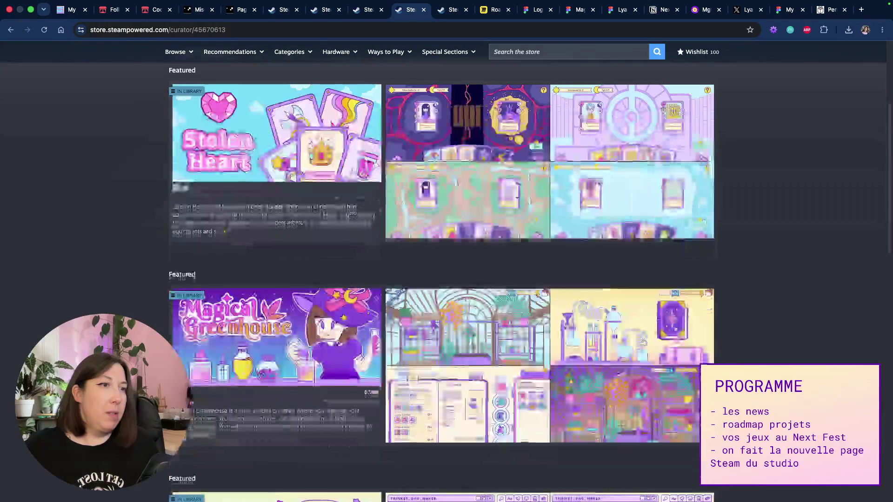
scroll(442, 279, down, 3)
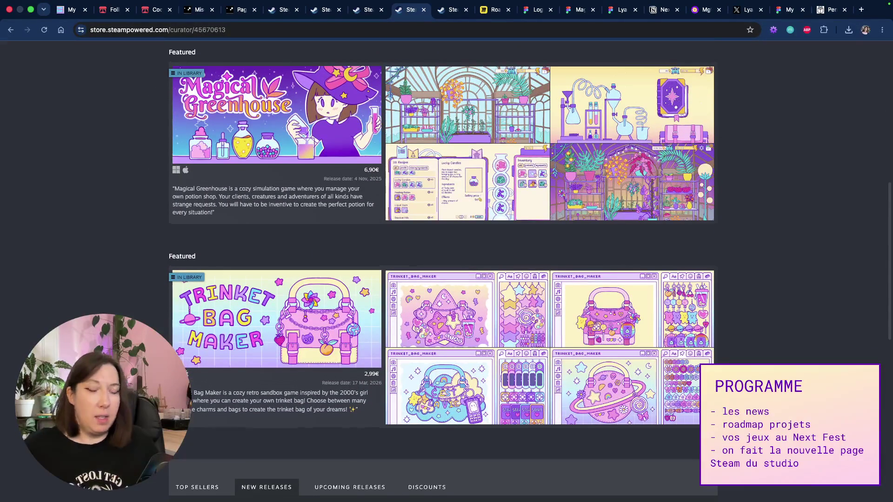
key(super+shift+4)
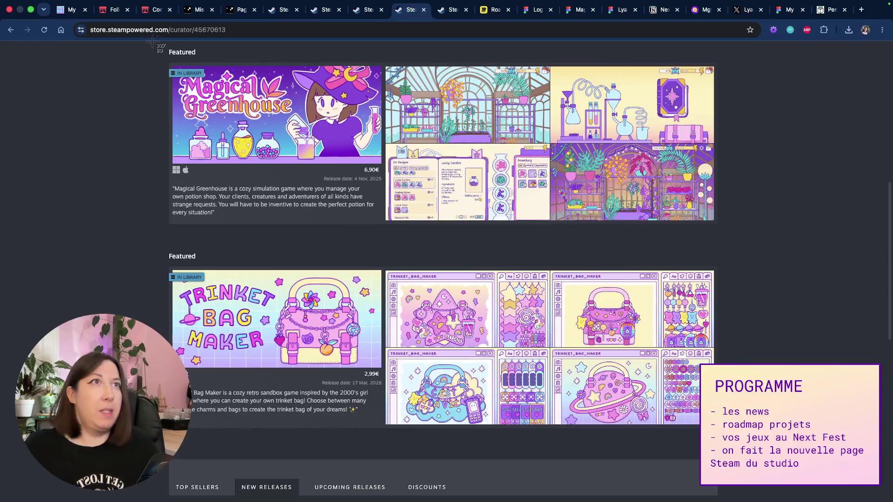
drag(143, 44, 741, 501)
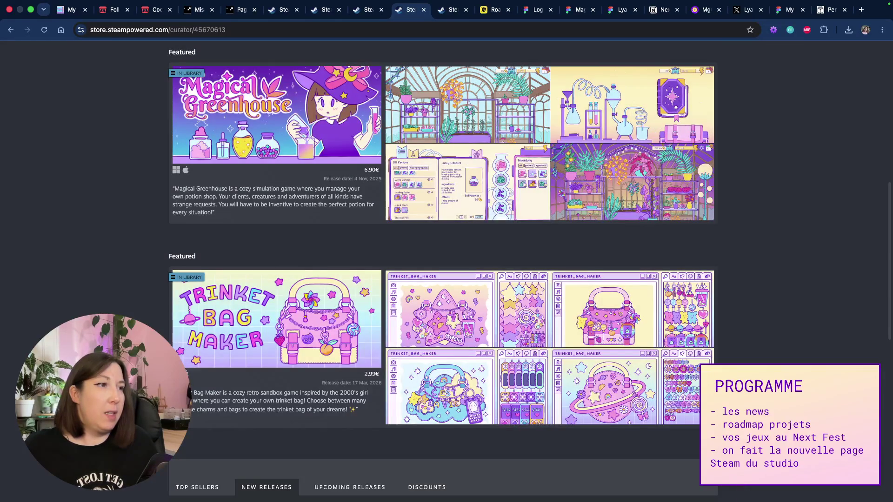
scroll(447, 280, down, 10)
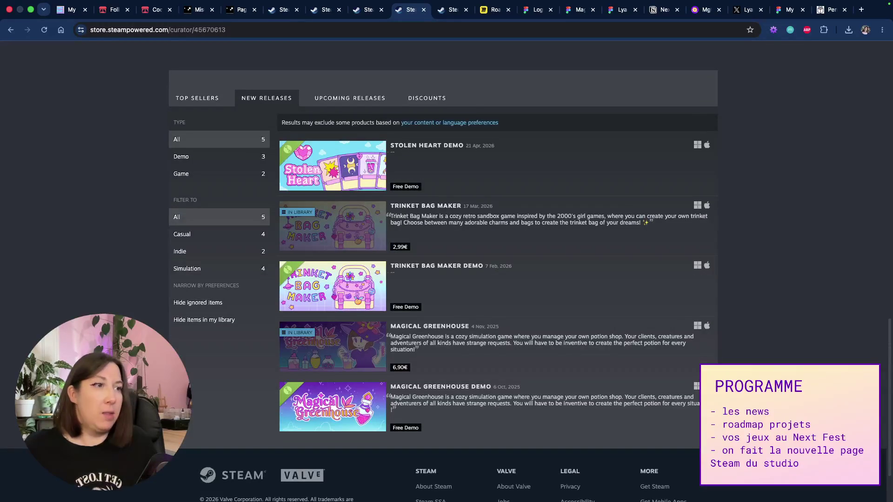
key(super+shift+4)
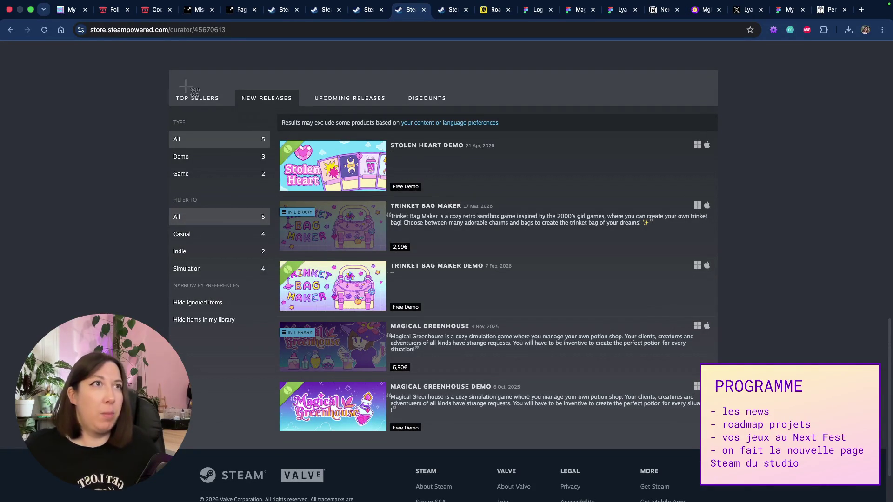
drag(147, 54, 737, 501)
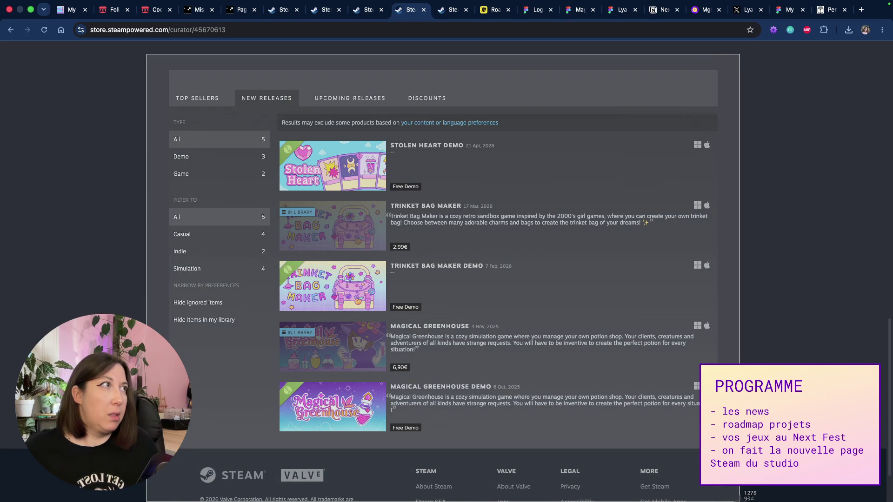
- Open Creator Home v2 linking settings from the curator admin menu
scroll(447, 270, up, 10)
scroll(649, 279, up, 2)
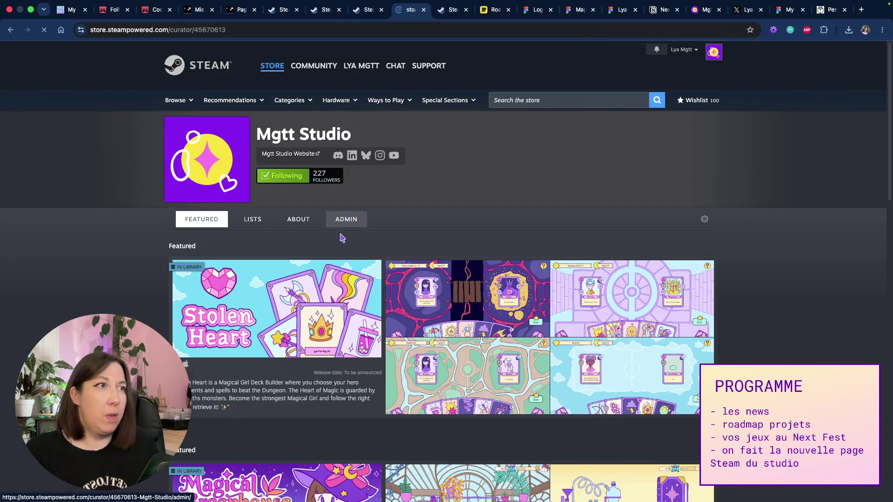
click(236, 282)
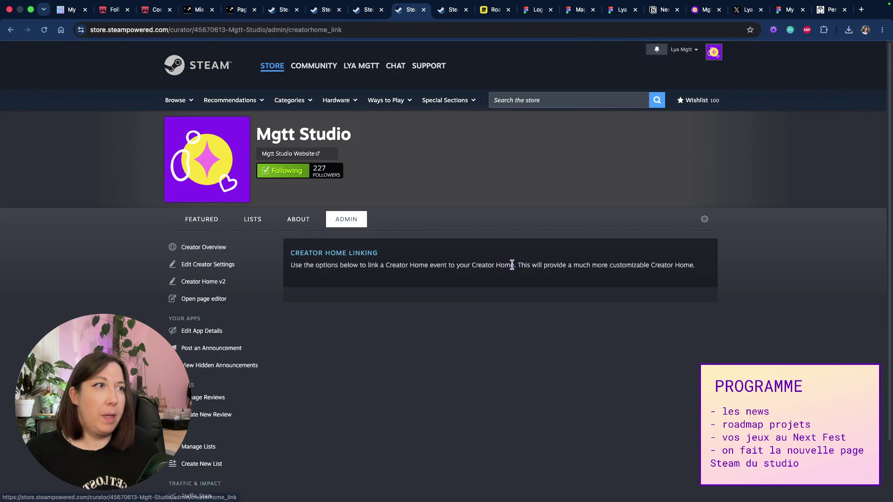
- Set the Curator Page as the active Creator Home, then open a new private browsing window
scroll(457, 325, down, 3)
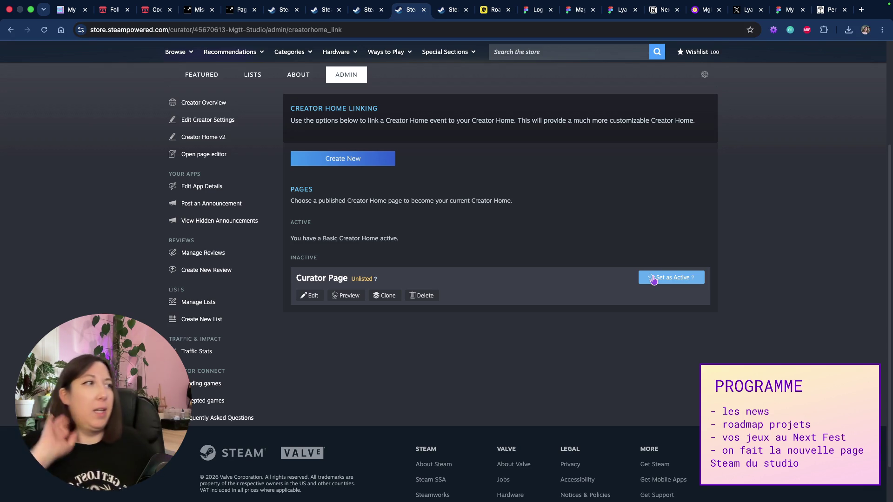
click(654, 279)
click(464, 297)
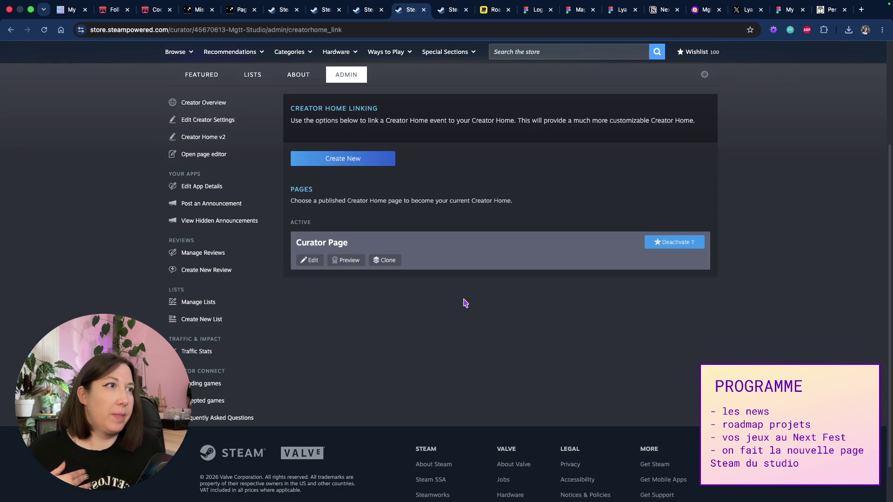
scroll(466, 303, up, 4)
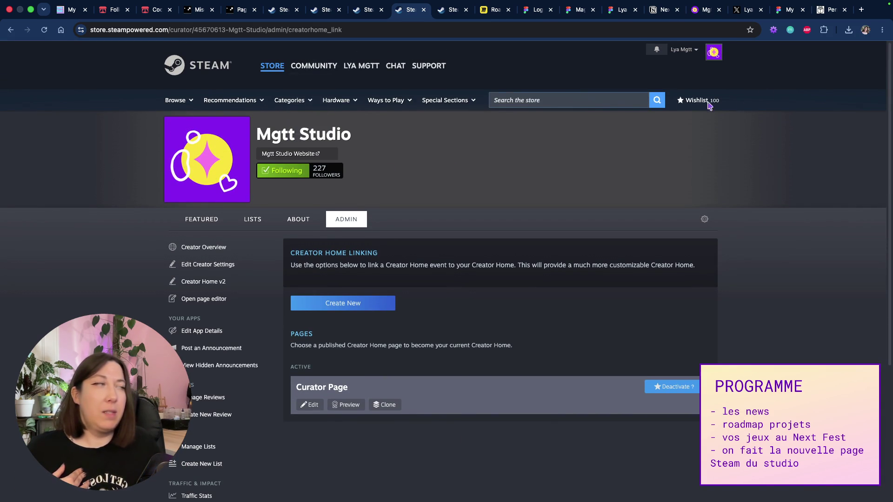
key(super+shift+n)
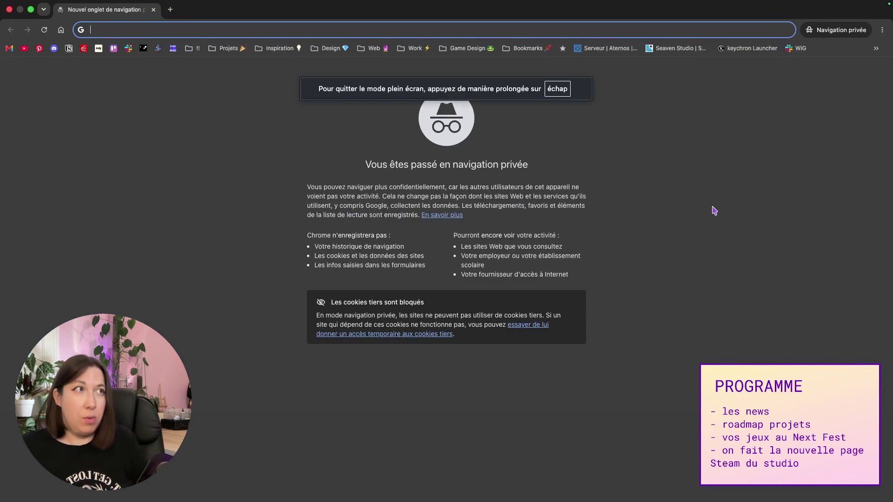
- Search Google for 'mgtt studio steam', refuse cookies, and open the Mgtt Studio Steam curator result
text(mgtt)
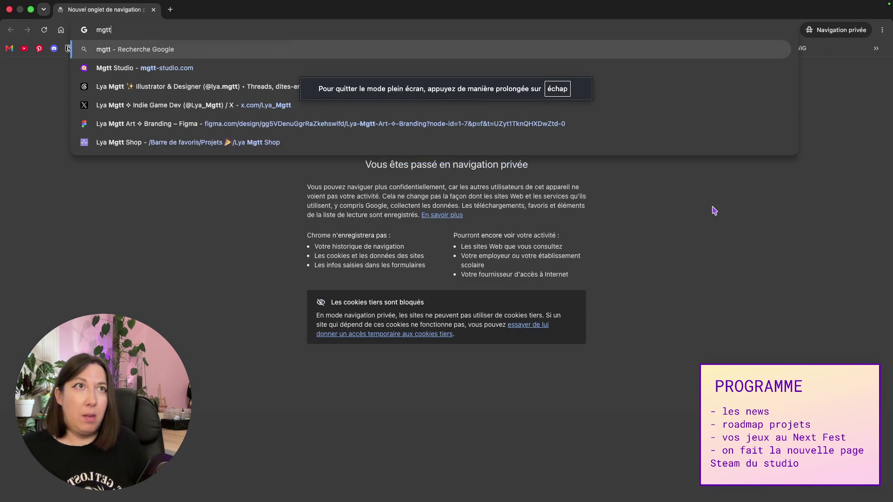
text( studio )
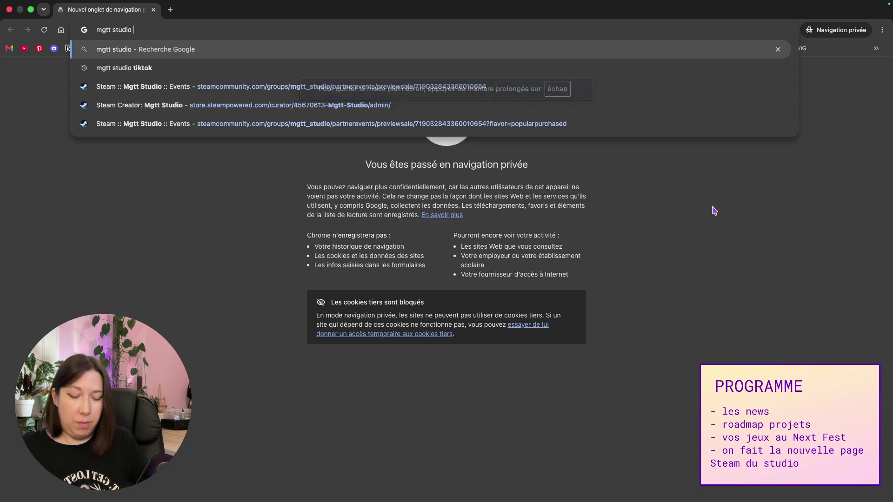
text(steam)
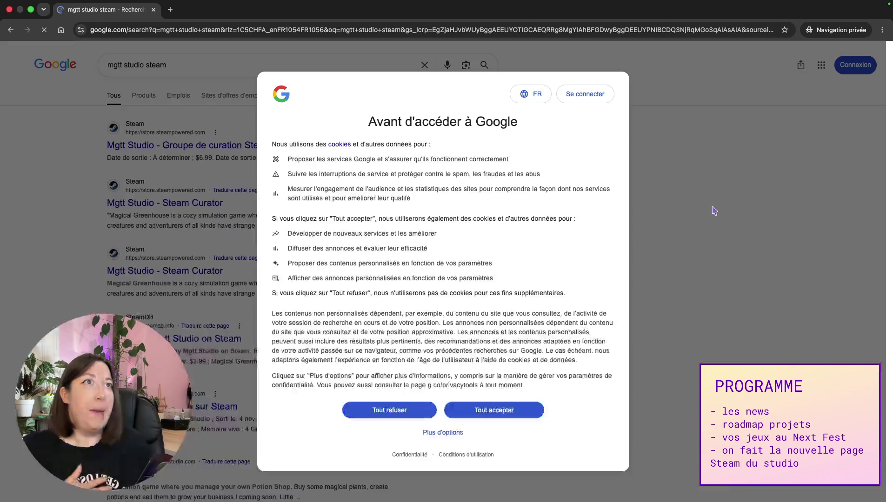
click(390, 410)
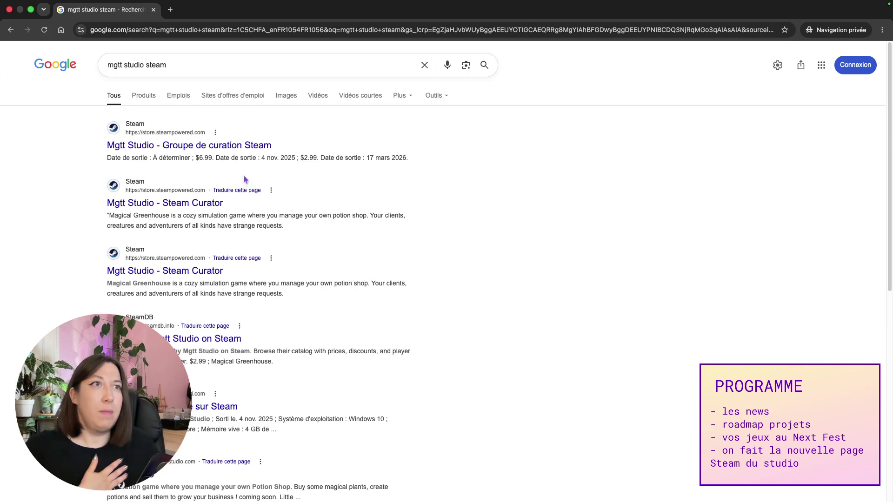
click(229, 147)
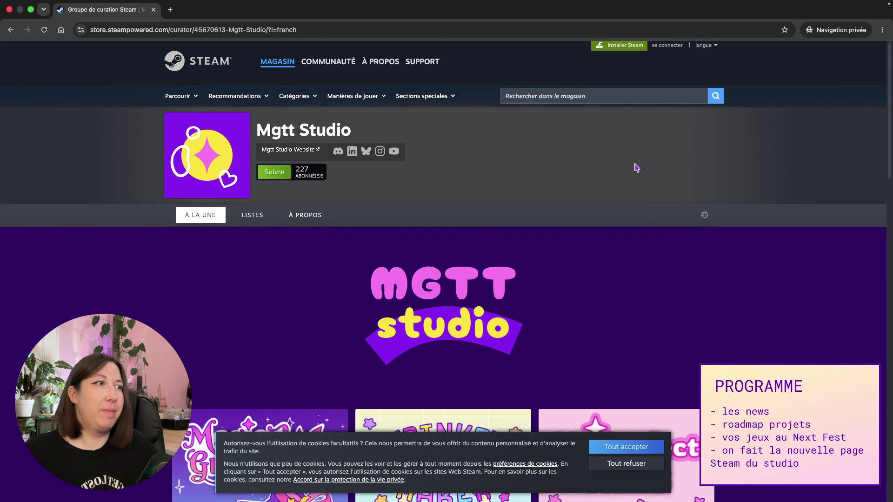
- Refuse Steam's optional cookies and browse the curator page's carousel, latest releases and demos
scroll(637, 176, down, 5)
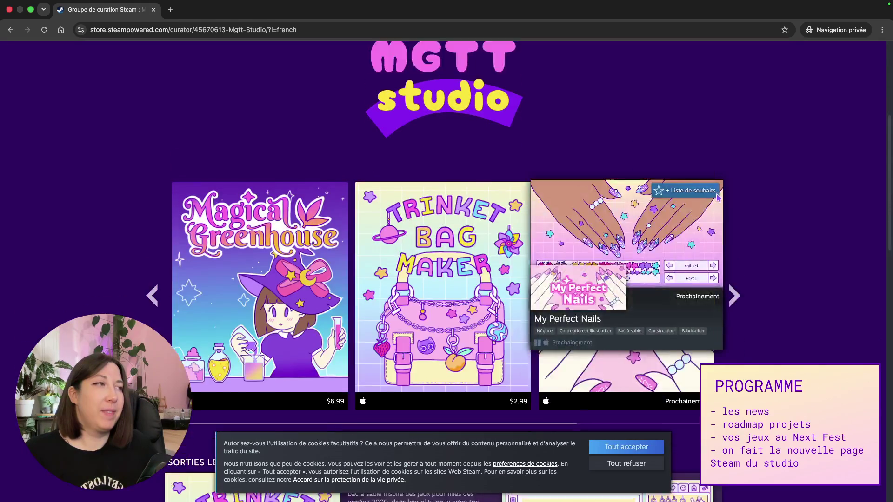
scroll(674, 195, up, 2)
click(622, 463)
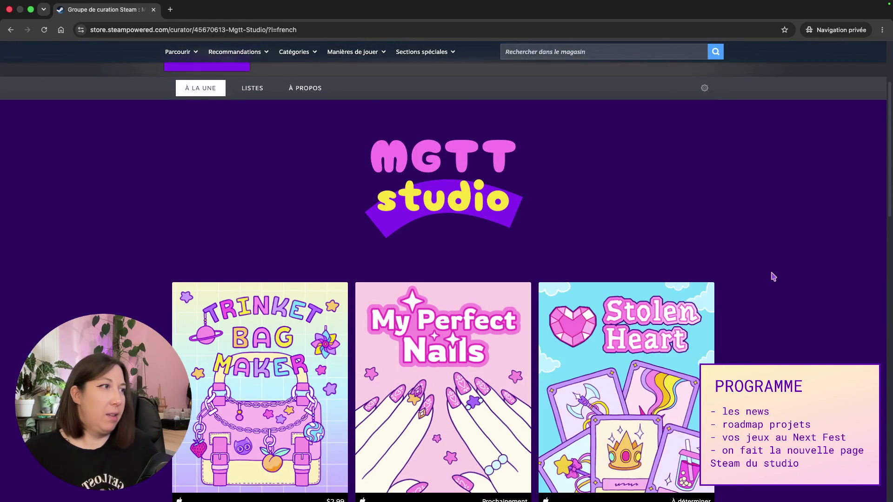
scroll(778, 269, down, 1)
scroll(778, 271, down, 1)
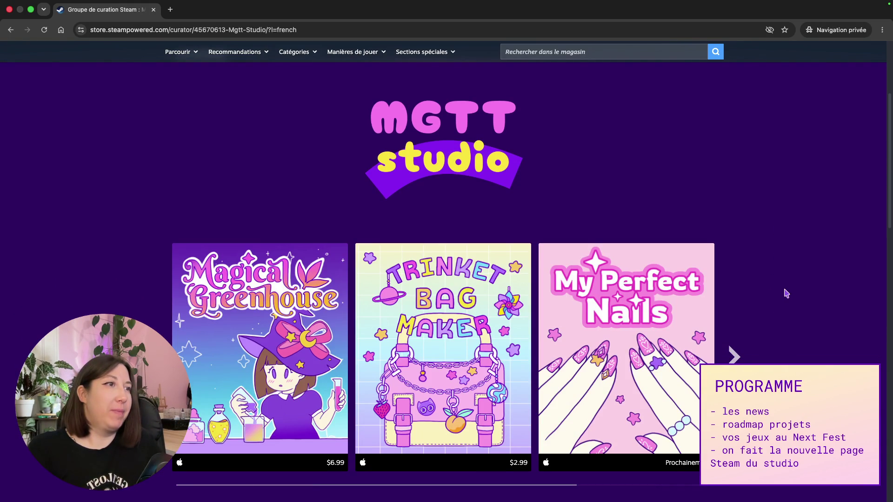
scroll(786, 293, down, 3)
scroll(786, 294, down, 3)
scroll(786, 293, down, 3)
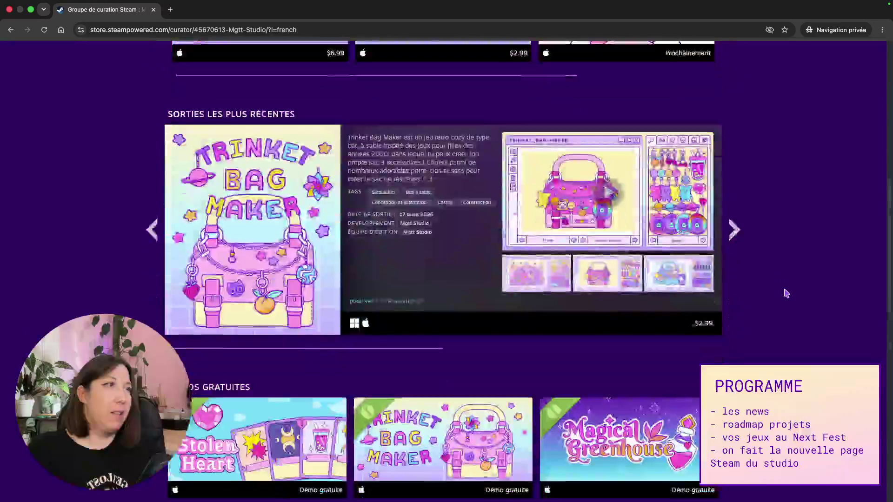
scroll(786, 293, down, 2)
scroll(786, 293, down, 3)
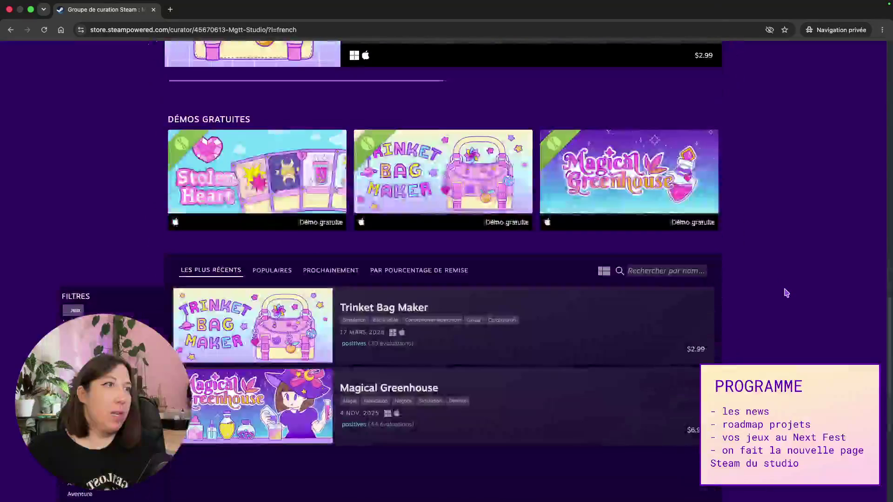
scroll(786, 293, down, 3)
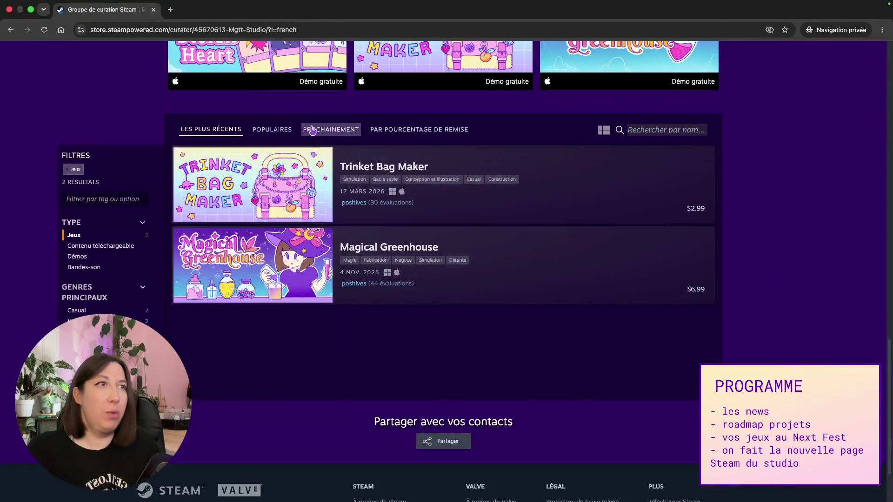
- Sort the studio's game list by POPULAIRES and review the listed games
click(289, 138)
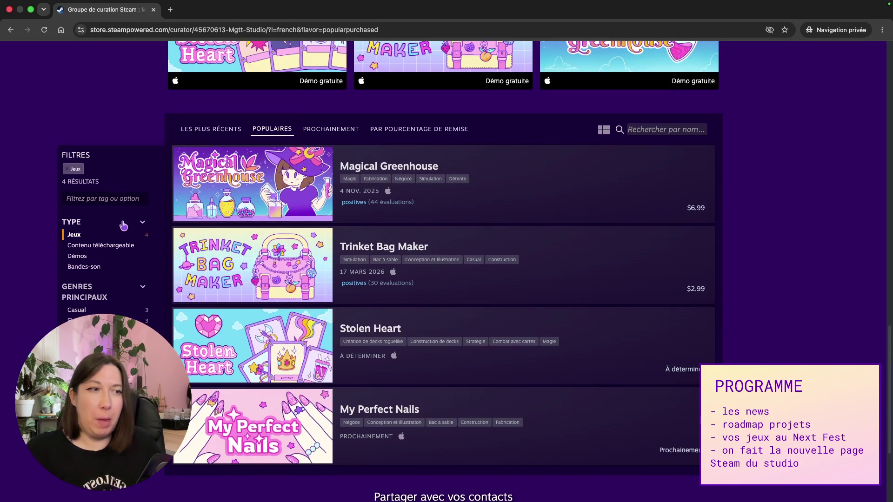
scroll(123, 225, down, 3)
scroll(123, 225, up, 5)
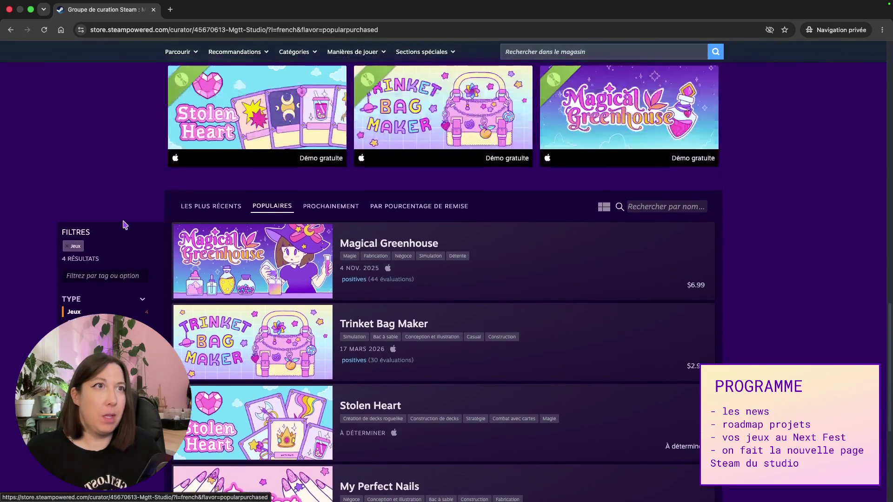
scroll(123, 226, down, 1)
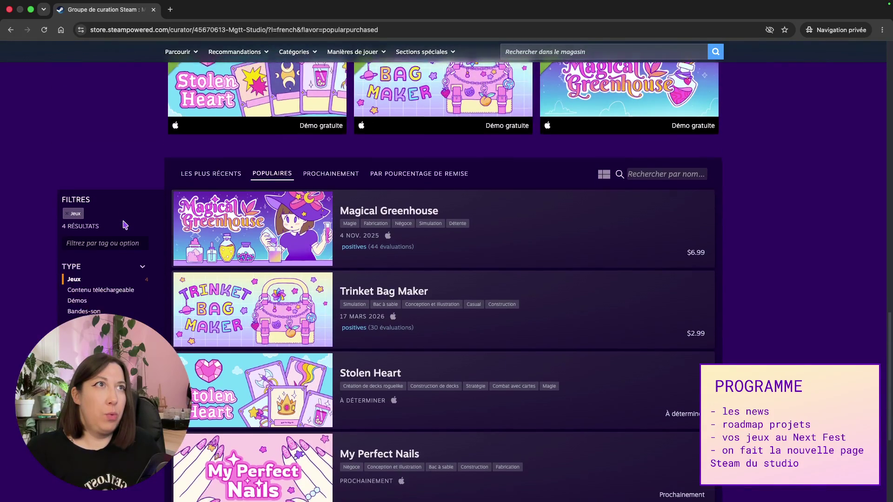
scroll(123, 225, down, 1)
scroll(124, 225, up, 2)
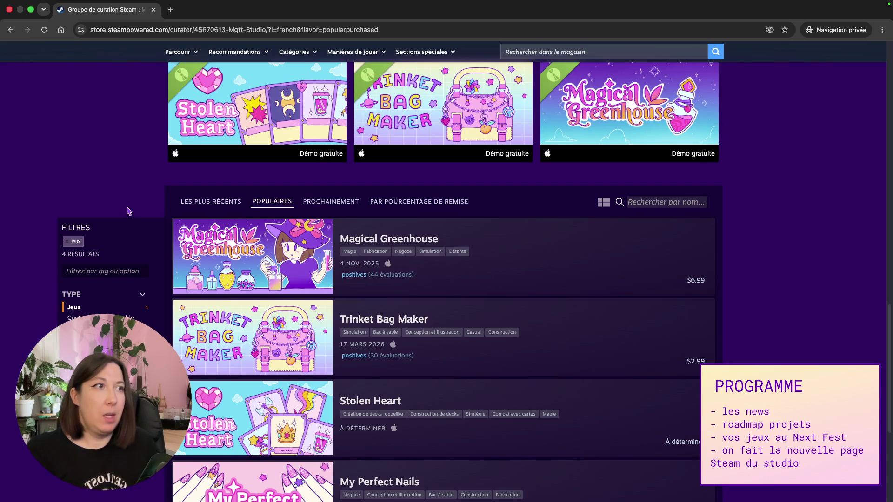
scroll(129, 212, down, 3)
scroll(129, 212, up, 10)
scroll(129, 212, up, 10)
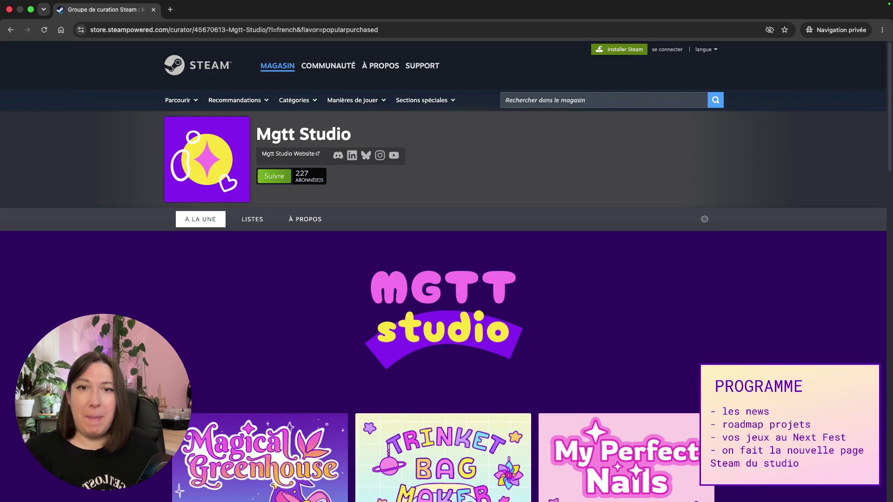
scroll(48, 308, down, 5)
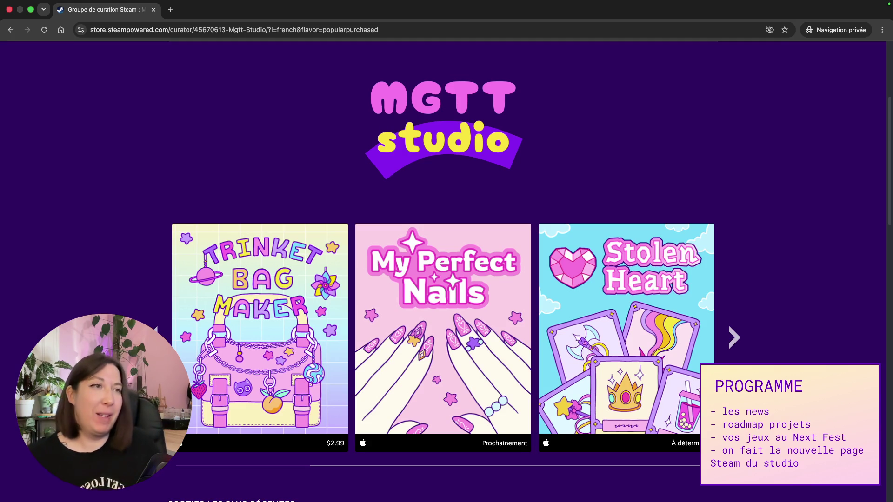
scroll(65, 264, left, 3)
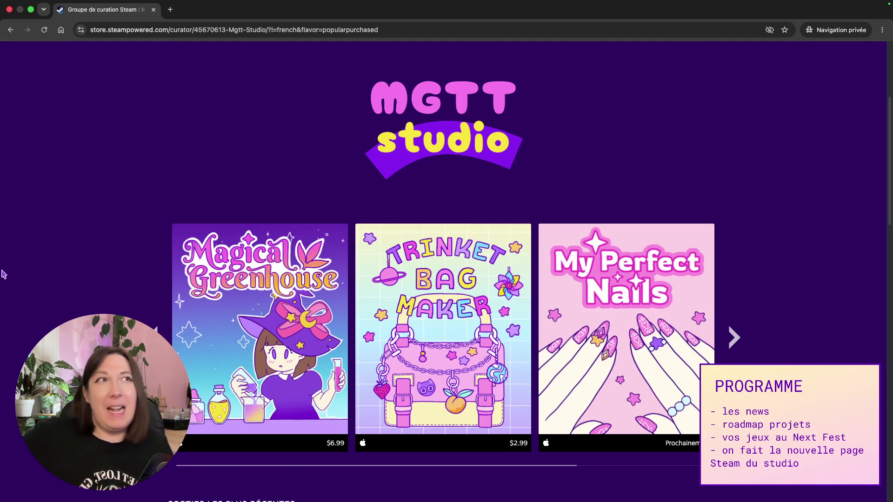